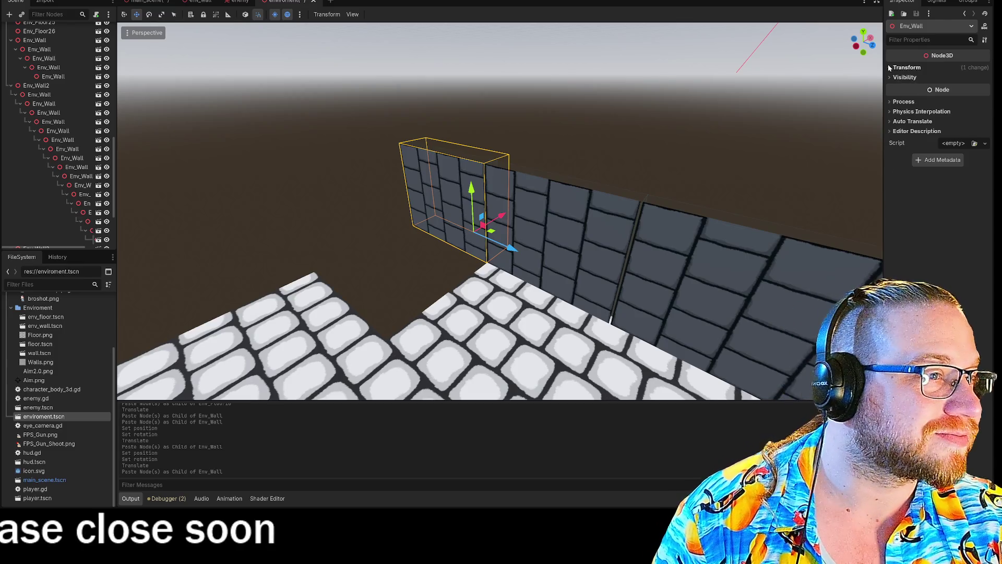
# Reset the wall piece's position, rotate it 90° on Y, and slide it into the corner gap
pyautogui.click(906, 67)
pyautogui.click(985, 77)
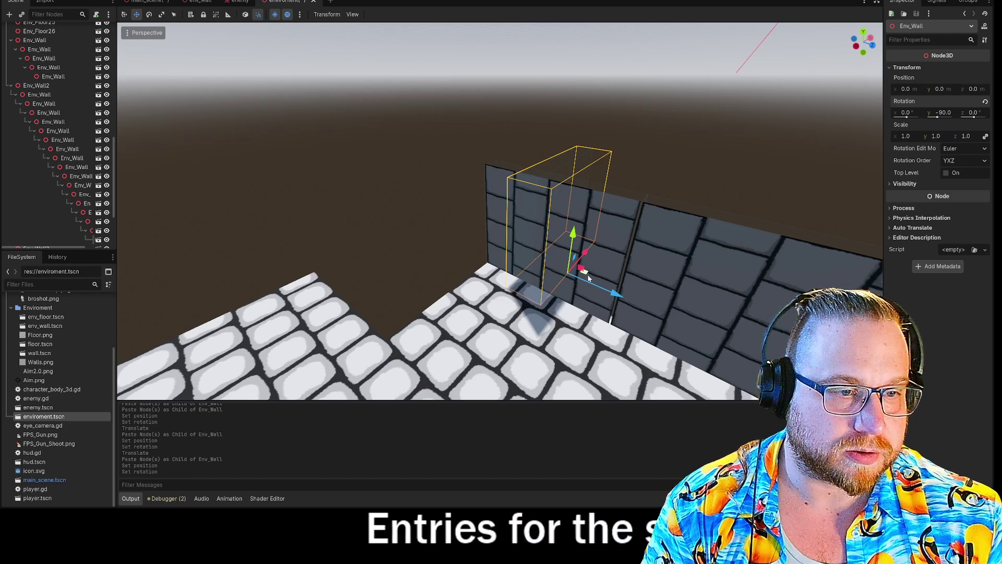
pyautogui.moveTo(588, 278)
pyautogui.mouseDown()
pyautogui.moveTo(397, 284)
pyautogui.moveTo(446, 329)
pyautogui.mouseUp()
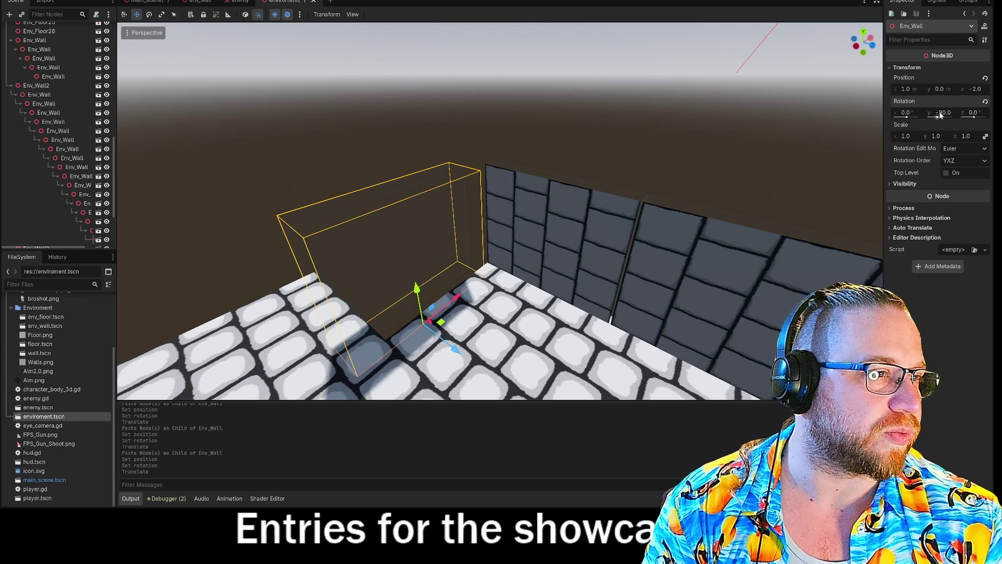
pyautogui.write('90')
pyautogui.press('Return')
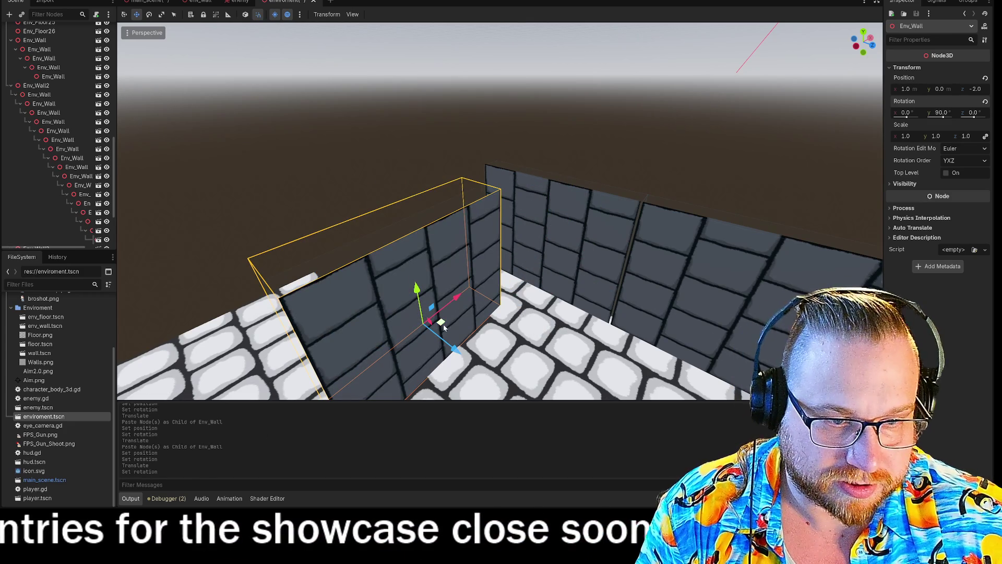
pyautogui.moveTo(447, 323)
pyautogui.mouseDown()
pyautogui.moveTo(428, 292)
pyautogui.moveTo(439, 250)
pyautogui.moveTo(446, 272)
pyautogui.mouseUp()
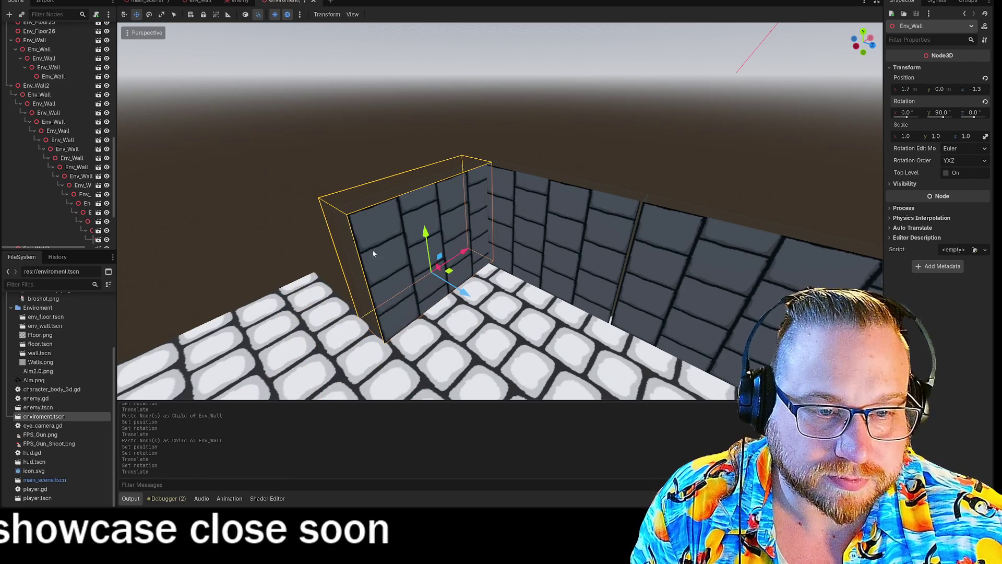
# Select the wall run and paste a copy of it as Env_Wall2
pyautogui.moveTo(274, 137)
pyautogui.mouseDown()
pyautogui.moveTo(292, 156)
pyautogui.moveTo(272, 146)
pyautogui.moveTo(323, 162)
pyautogui.moveTo(318, 146)
pyautogui.moveTo(339, 162)
pyautogui.moveTo(470, 170)
pyautogui.mouseUp()
pyautogui.click(474, 170)
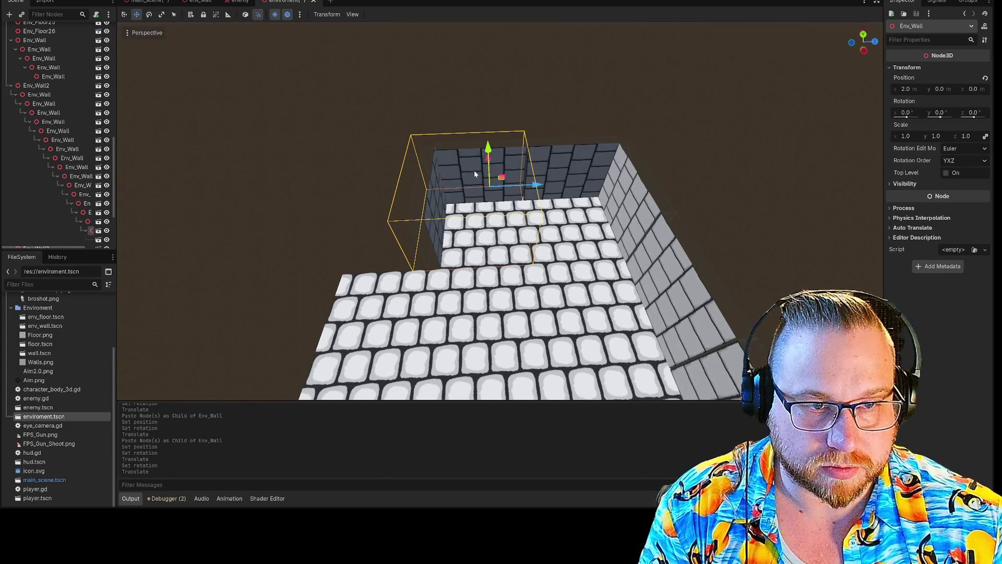
pyautogui.click(489, 116)
pyautogui.click(566, 160)
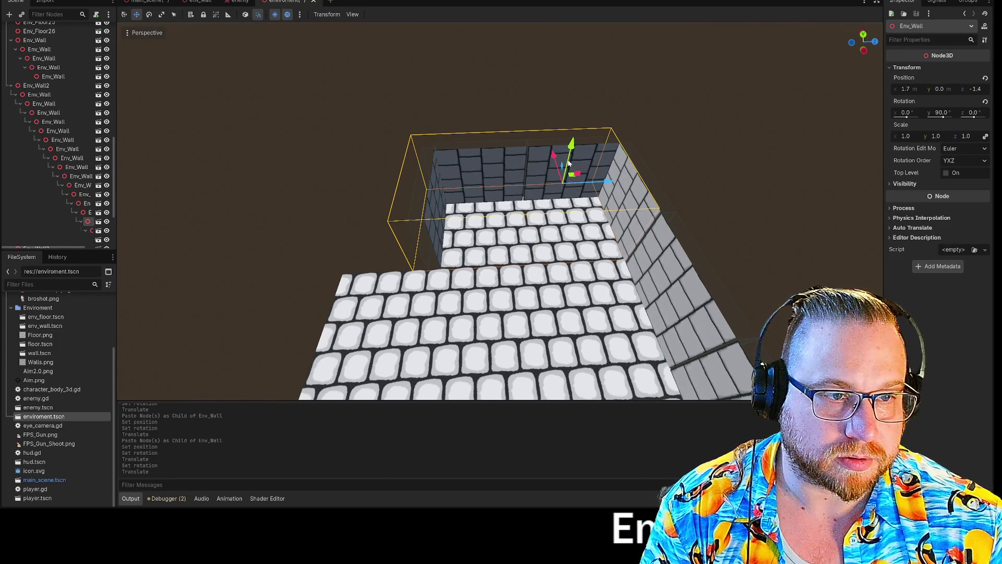
pyautogui.click(500, 76)
pyautogui.click(495, 172)
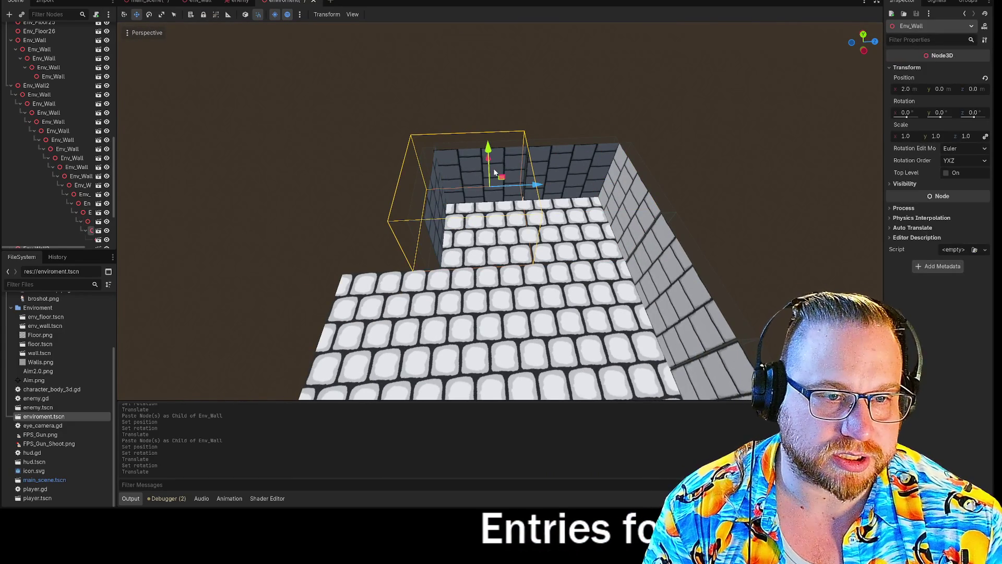
pyautogui.hotkey('ctrl', 'v')
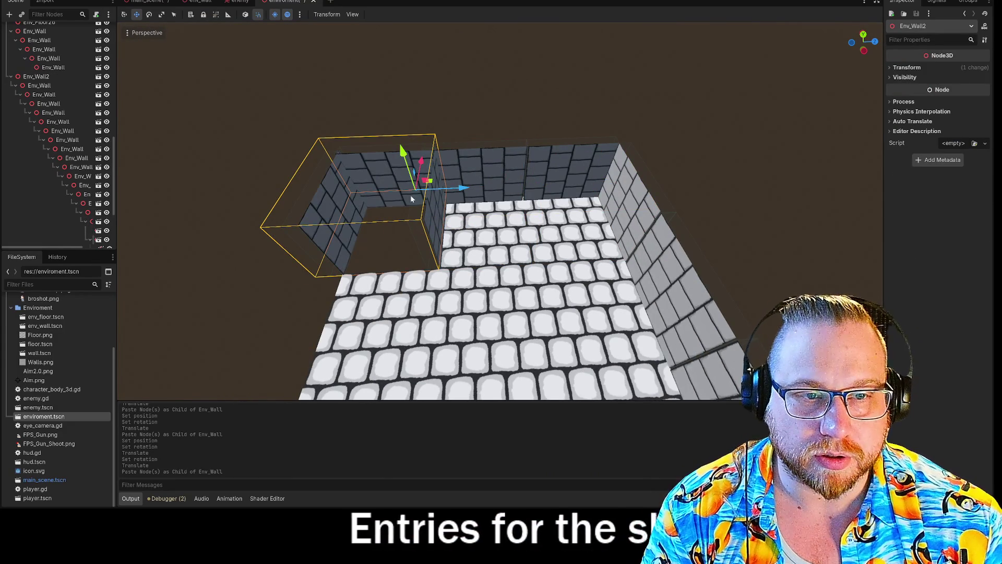
# Slide the copied Env_Wall2 run two units along X
pyautogui.moveTo(438, 181)
pyautogui.mouseDown()
pyautogui.moveTo(420, 249)
pyautogui.moveTo(450, 239)
pyautogui.moveTo(434, 233)
pyautogui.mouseUp()
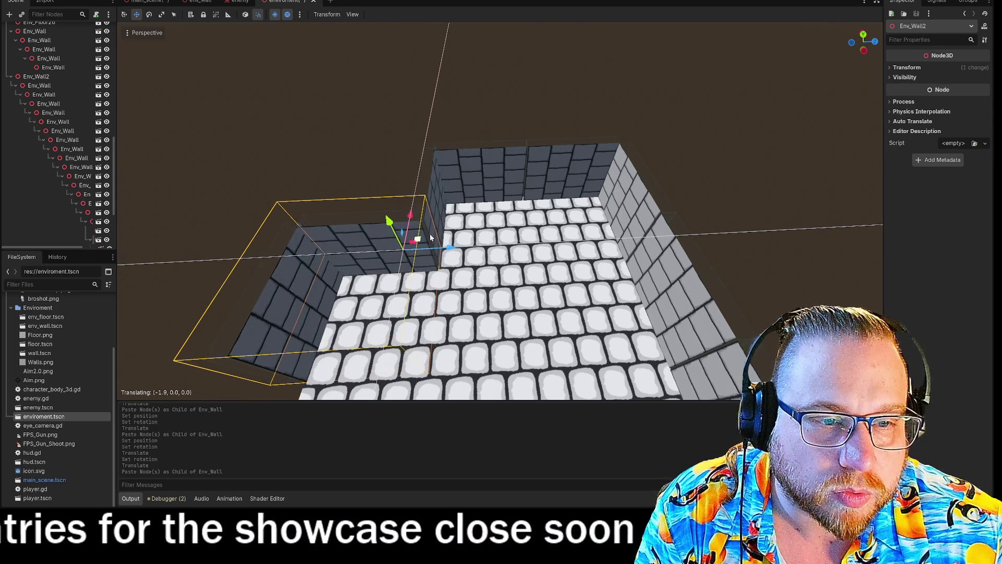
pyautogui.moveTo(433, 238); pyautogui.dragTo(433, 237)
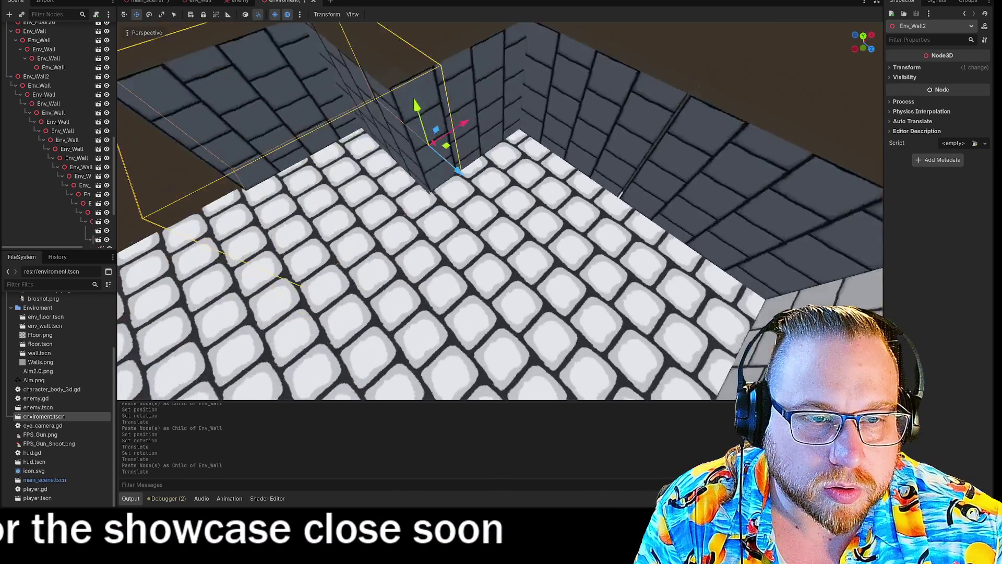
pyautogui.press('w')
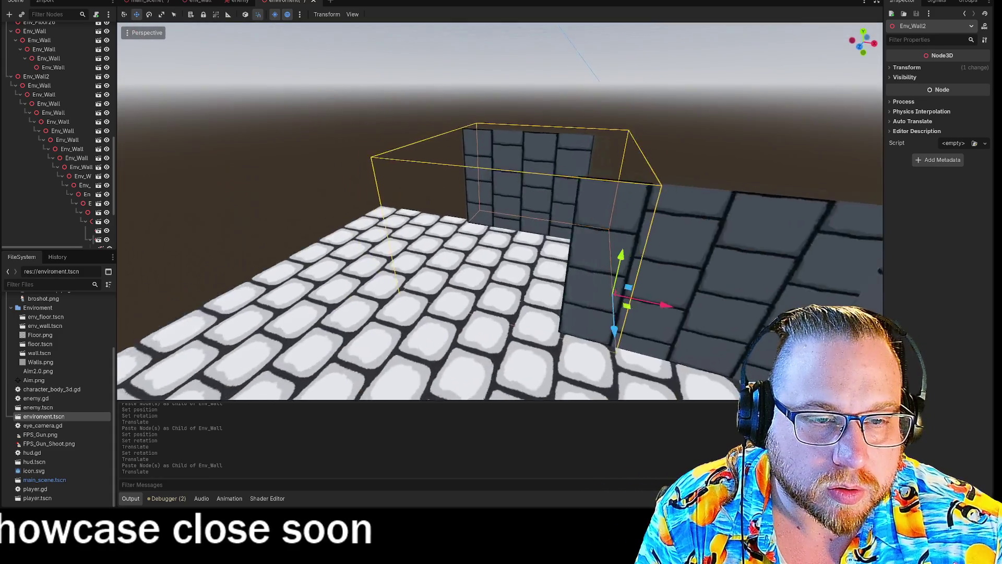
pyautogui.press('w')
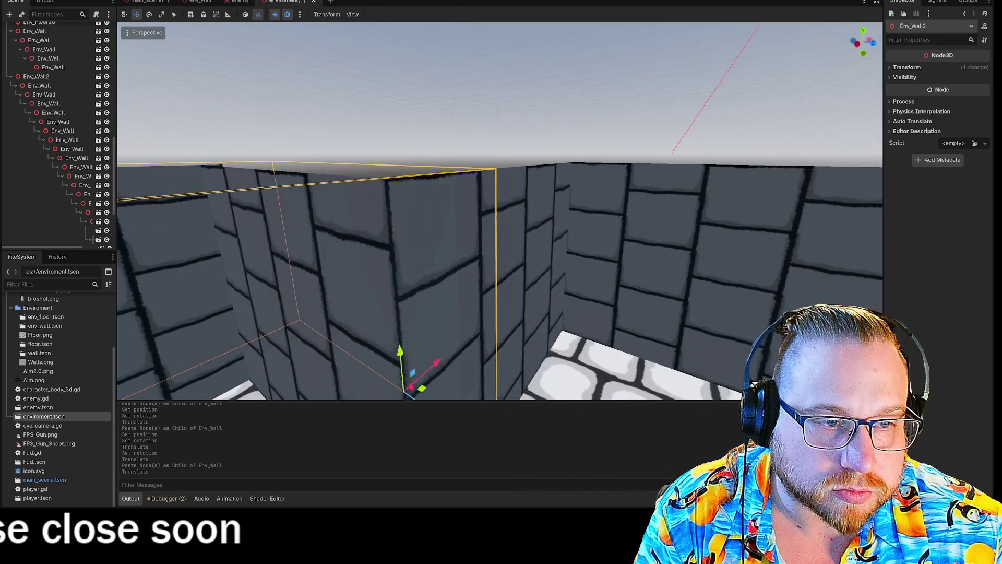
# Nudge the corner wall piece to x 1.6, then select a lower Env_Wall2 piece
pyautogui.click(432, 383)
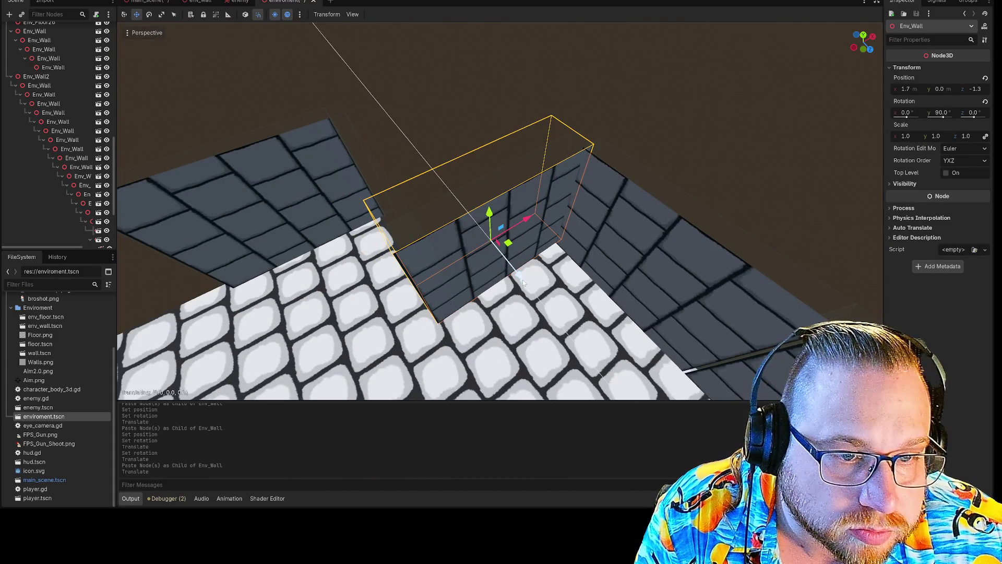
pyautogui.press('Return')
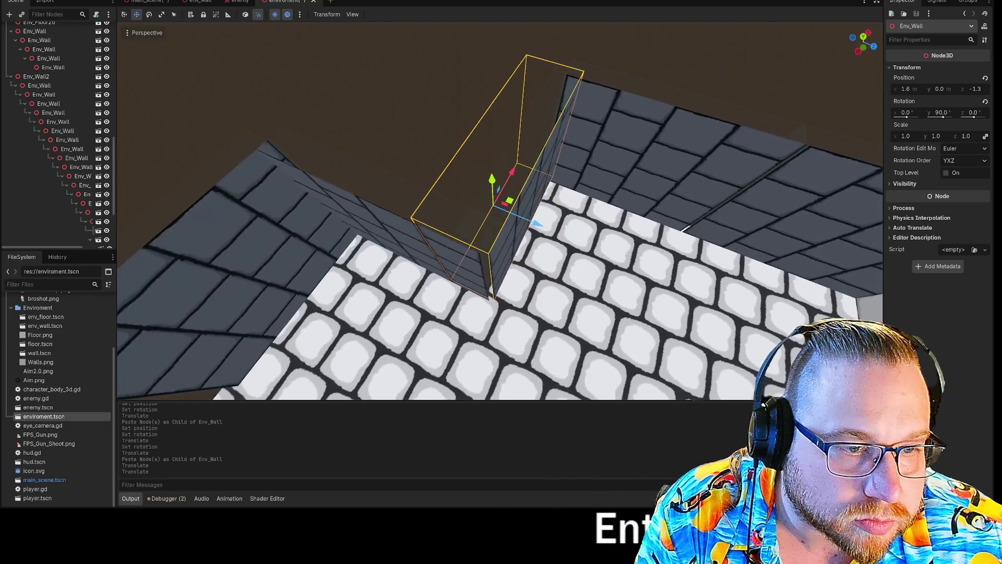
pyautogui.press('s')
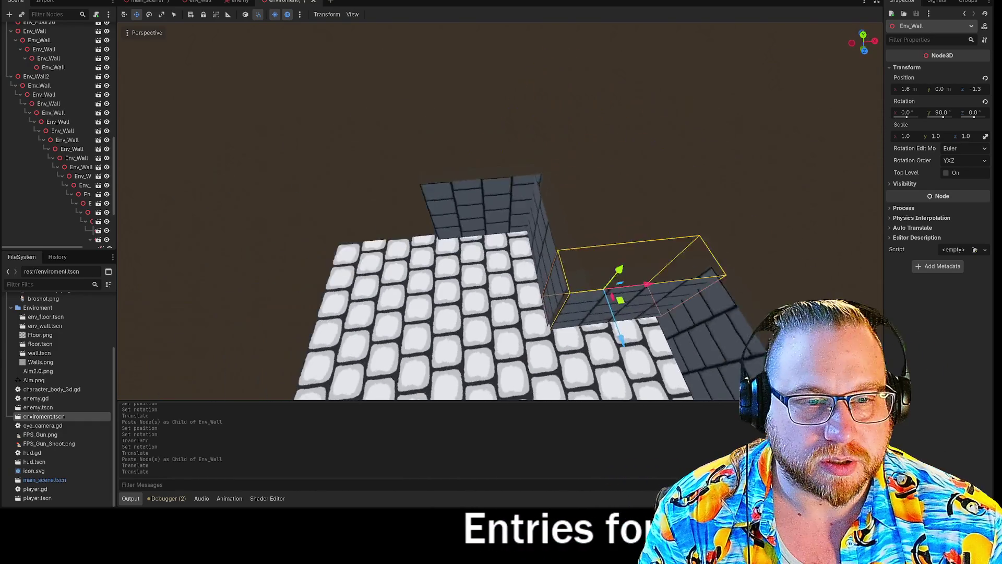
pyautogui.press('w')
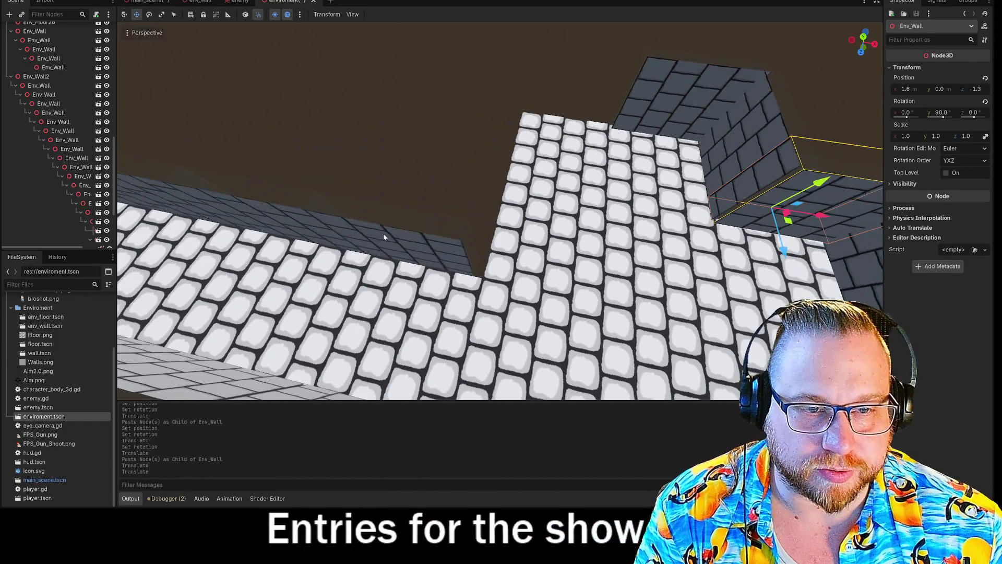
pyautogui.click(404, 237)
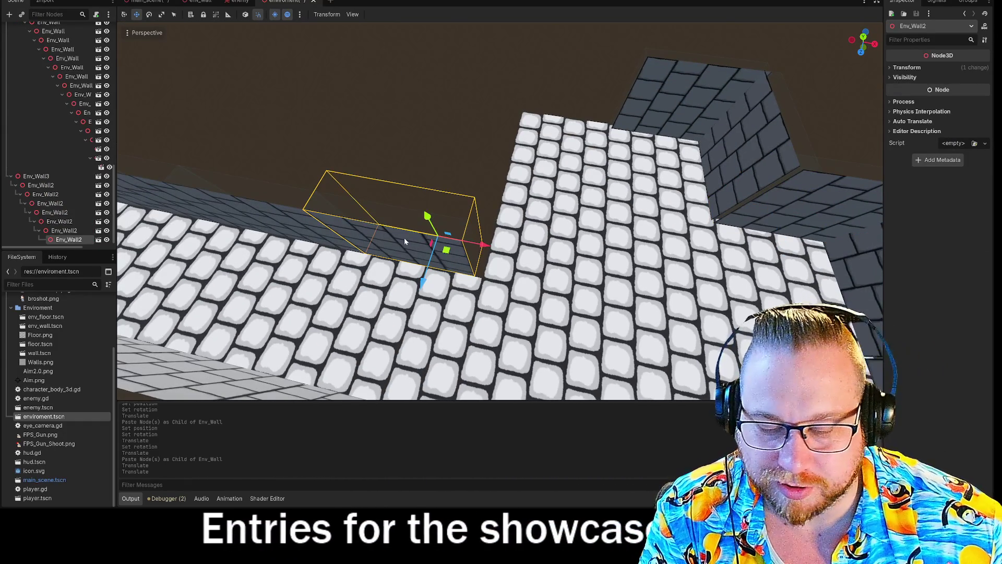
# Paste a wall under Env_Wall2, reset it, rotate it 90° on Y, and move it into the gap
pyautogui.hotkey('ctrl', 'v')
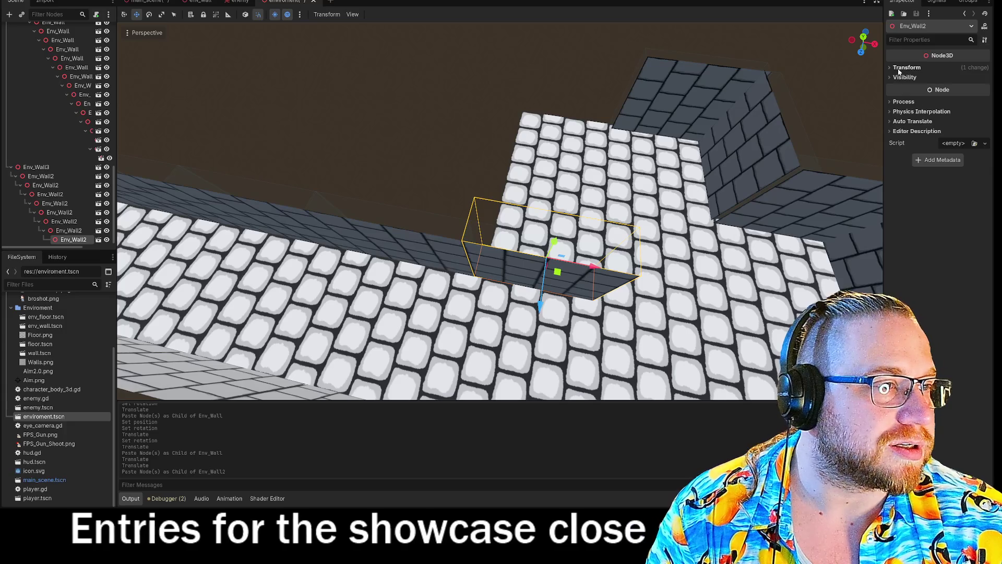
pyautogui.click(934, 67)
pyautogui.click(985, 79)
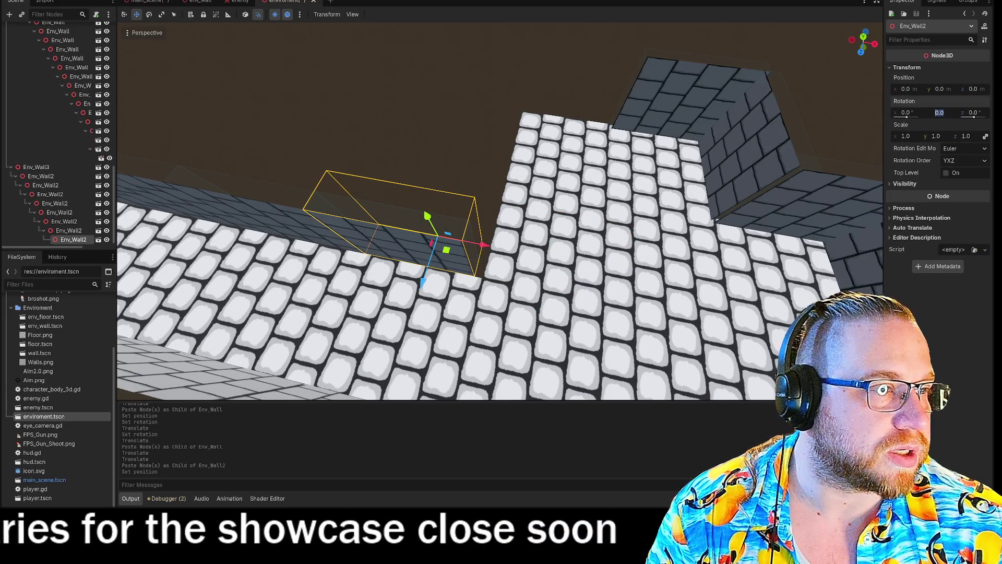
pyautogui.click(939, 112)
pyautogui.write('90')
pyautogui.press('Return')
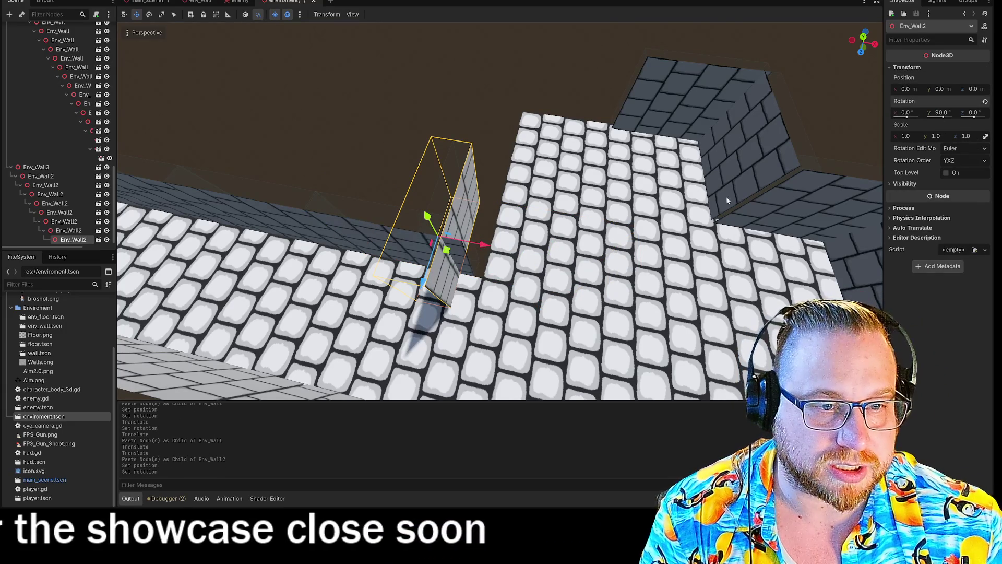
pyautogui.moveTo(449, 257)
pyautogui.mouseDown()
pyautogui.moveTo(542, 206)
pyautogui.moveTo(462, 230)
pyautogui.moveTo(473, 226)
pyautogui.mouseUp()
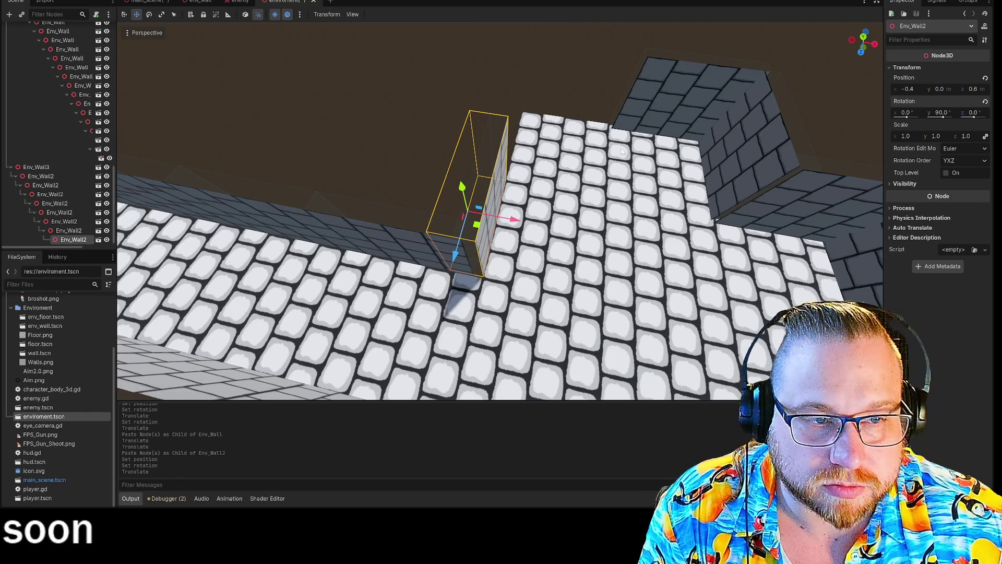
# Paste another wall piece and select the wall piece on the right
pyautogui.hotkey('ctrl', 'v')
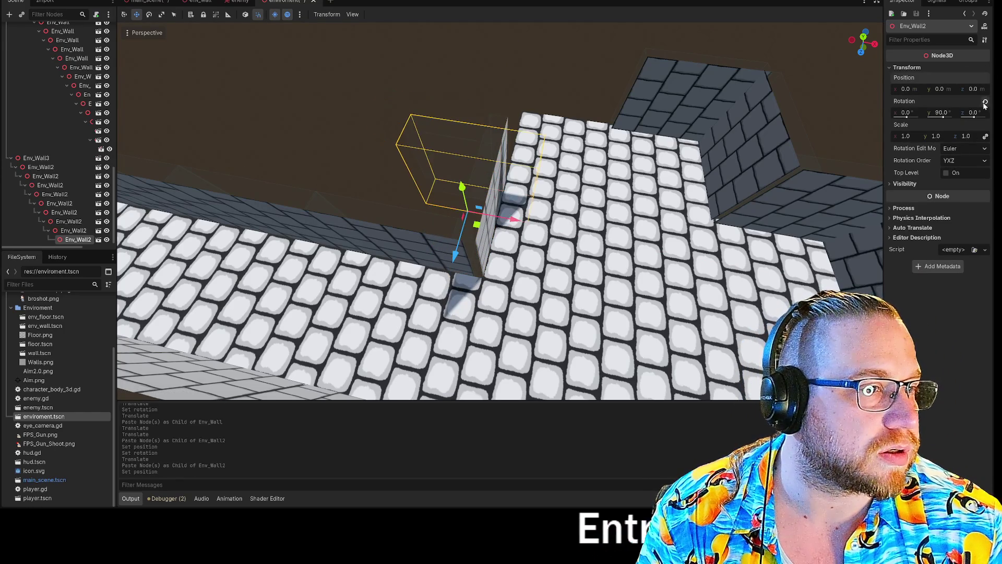
pyautogui.moveTo(722, 99); pyautogui.dragTo(410, 232)
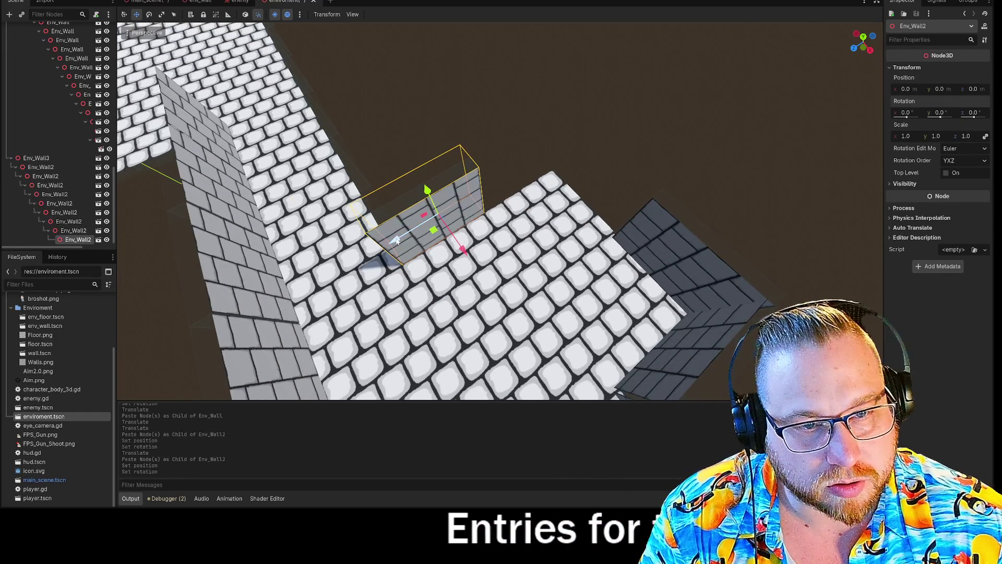
pyautogui.click(637, 156)
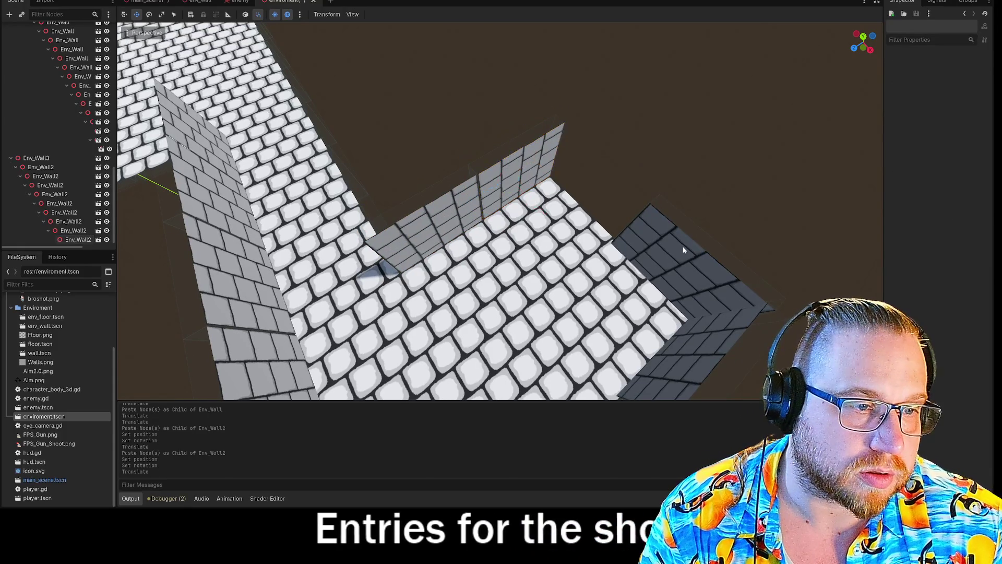
pyautogui.click(694, 292)
pyautogui.moveTo(694, 293)
pyautogui.mouseDown()
pyautogui.moveTo(600, 292)
pyautogui.moveTo(800, 143)
pyautogui.mouseUp()
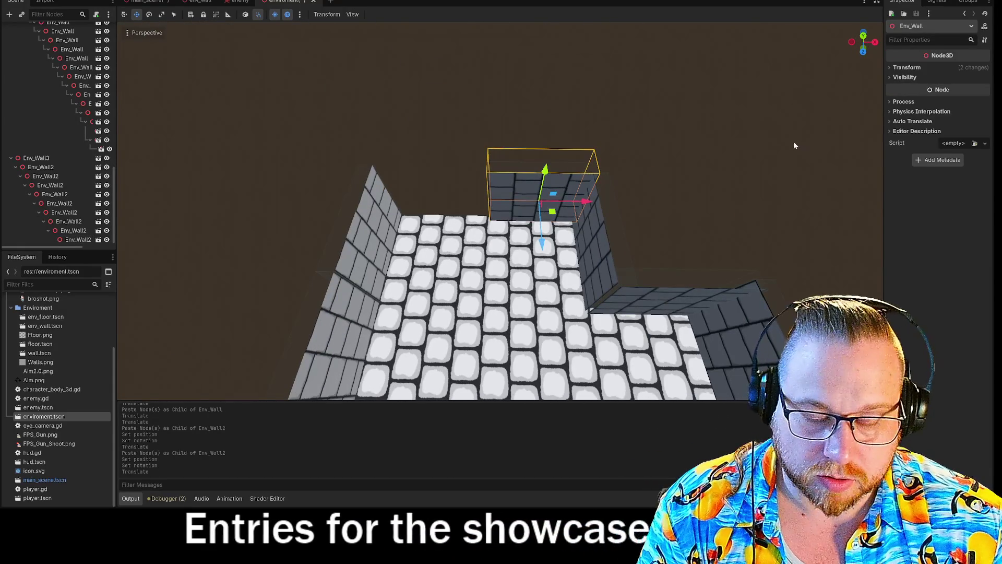
# Paste a copy of the right-hand wall, reset its position and rotation, and slide it into the back-wall gap
pyautogui.hotkey('ctrl', 'v')
pyautogui.click(907, 68)
pyautogui.click(985, 77)
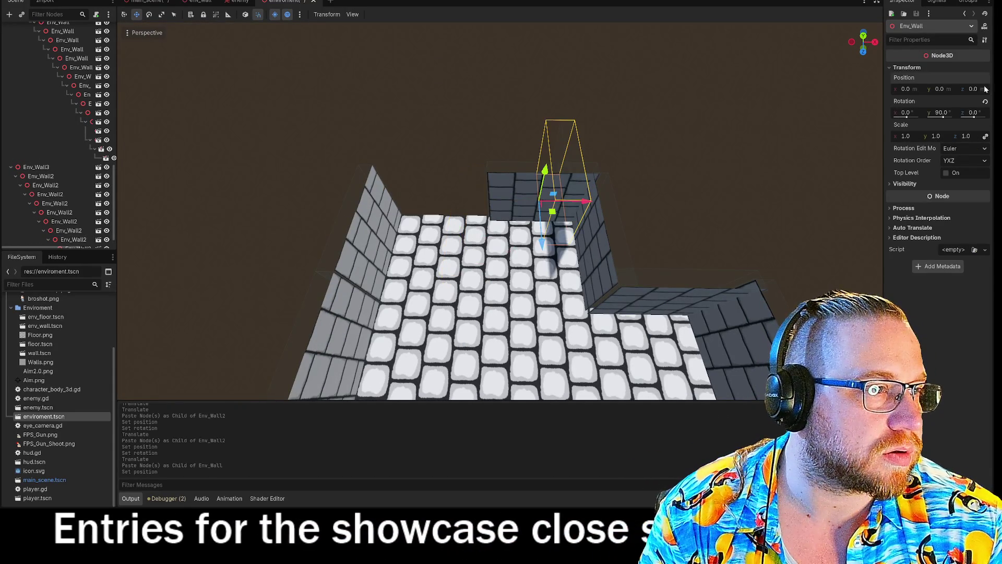
pyautogui.click(985, 101)
pyautogui.moveTo(579, 201); pyautogui.dragTo(465, 202)
pyautogui.click(719, 90)
pyautogui.moveTo(719, 89)
pyautogui.mouseDown()
pyautogui.moveTo(268, 206)
pyautogui.moveTo(245, 208)
pyautogui.moveTo(229, 188)
pyautogui.moveTo(199, 194)
pyautogui.moveTo(495, 101)
pyautogui.mouseUp()
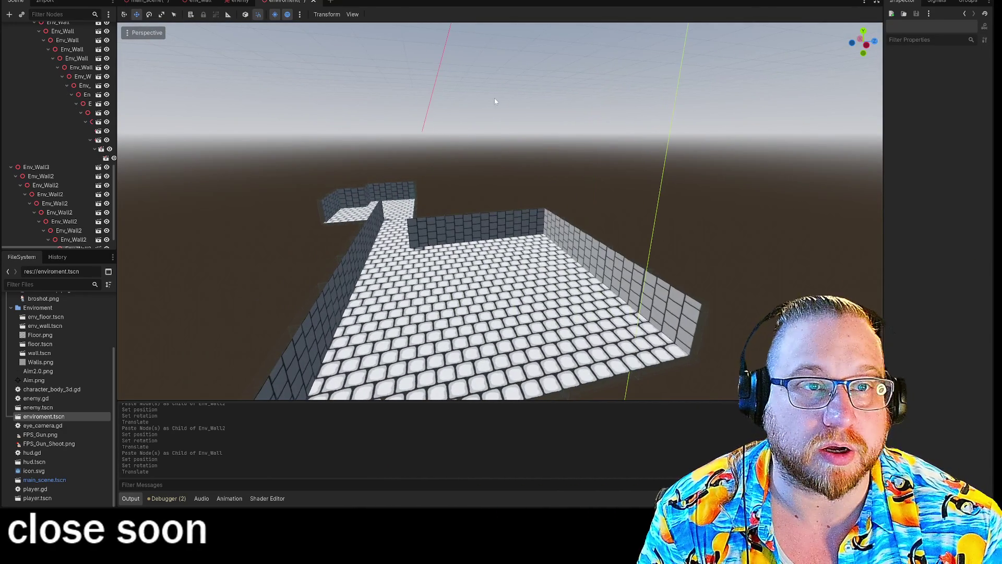
pyautogui.rightClick(297, 1)
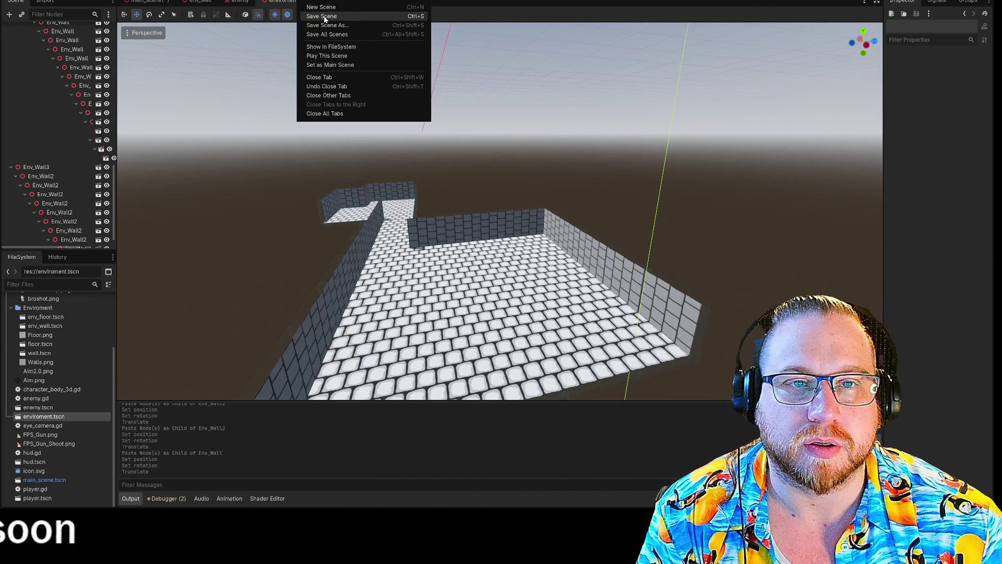
pyautogui.click(321, 16)
pyautogui.click(146, 1)
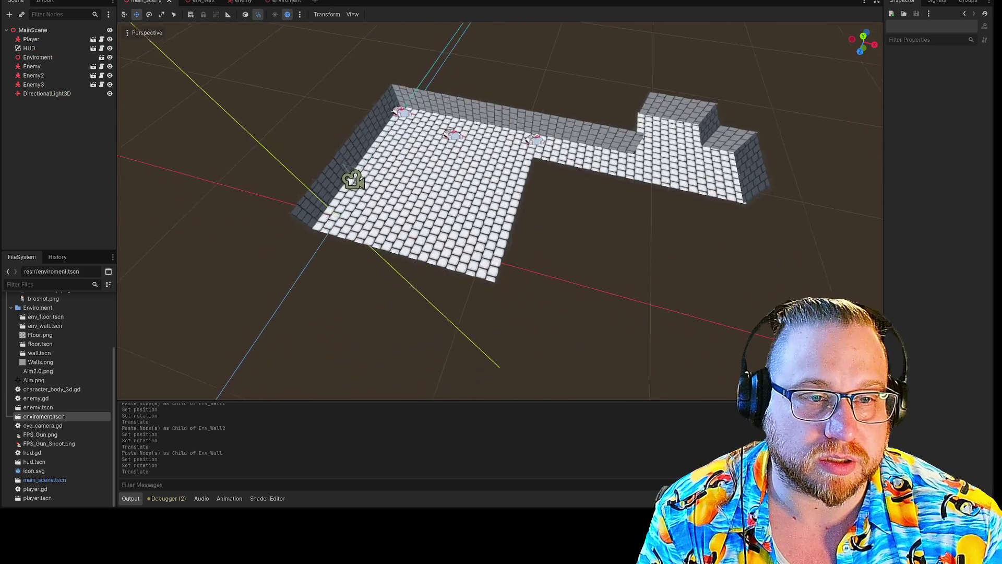
pyautogui.press('e')
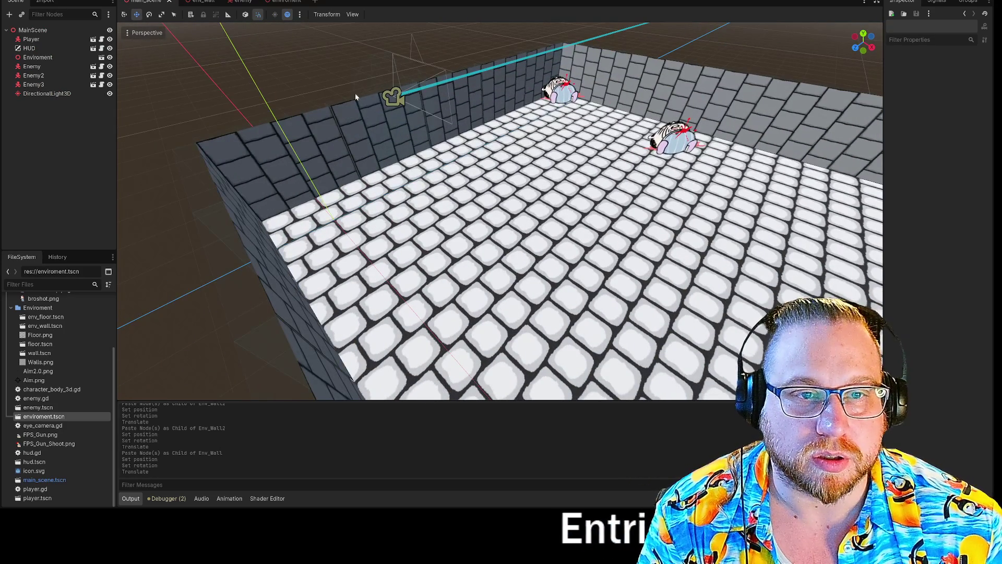
pyautogui.click(378, 112)
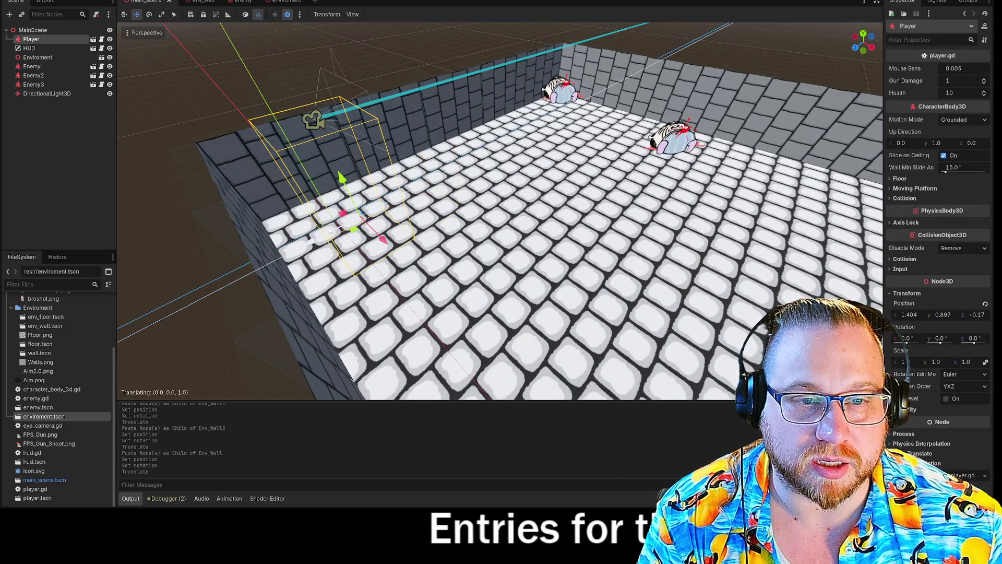
pyautogui.click(38, 57)
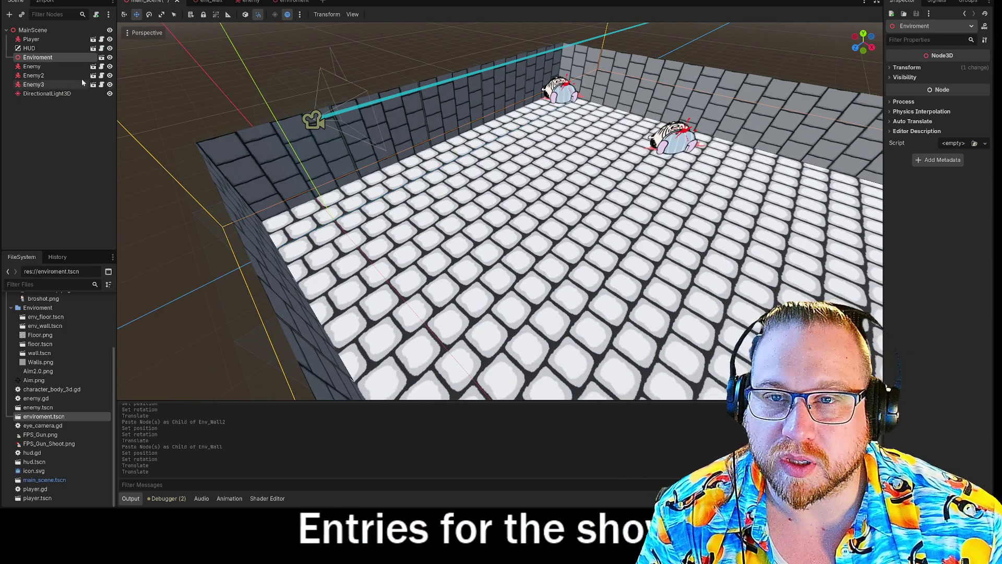
pyautogui.moveTo(460, 209)
pyautogui.mouseDown()
pyautogui.moveTo(471, 222)
pyautogui.moveTo(522, 198)
pyautogui.moveTo(696, 159)
pyautogui.mouseUp()
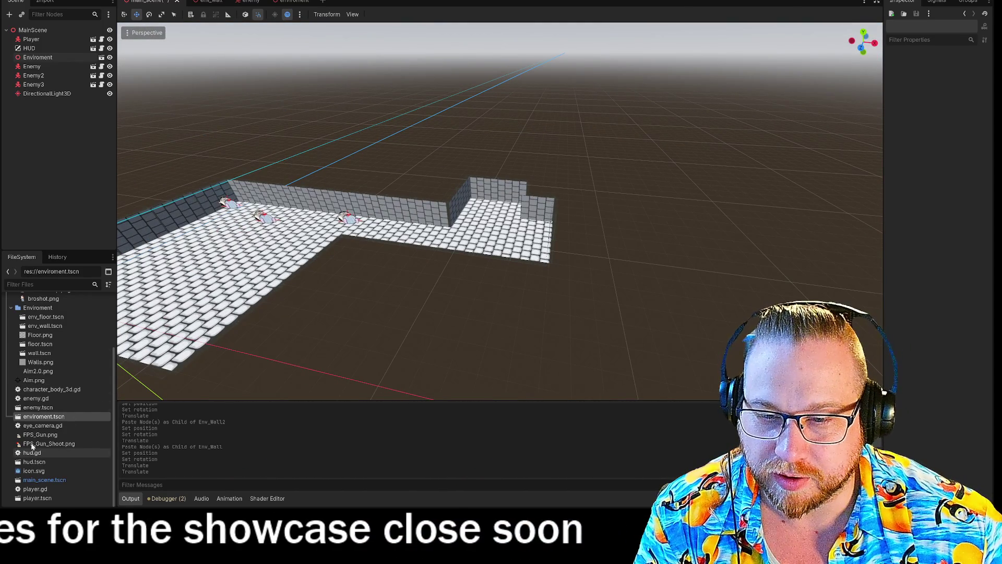
pyautogui.moveTo(212, 196)
pyautogui.mouseDown()
pyautogui.moveTo(214, 177)
pyautogui.moveTo(212, 197)
pyautogui.mouseUp()
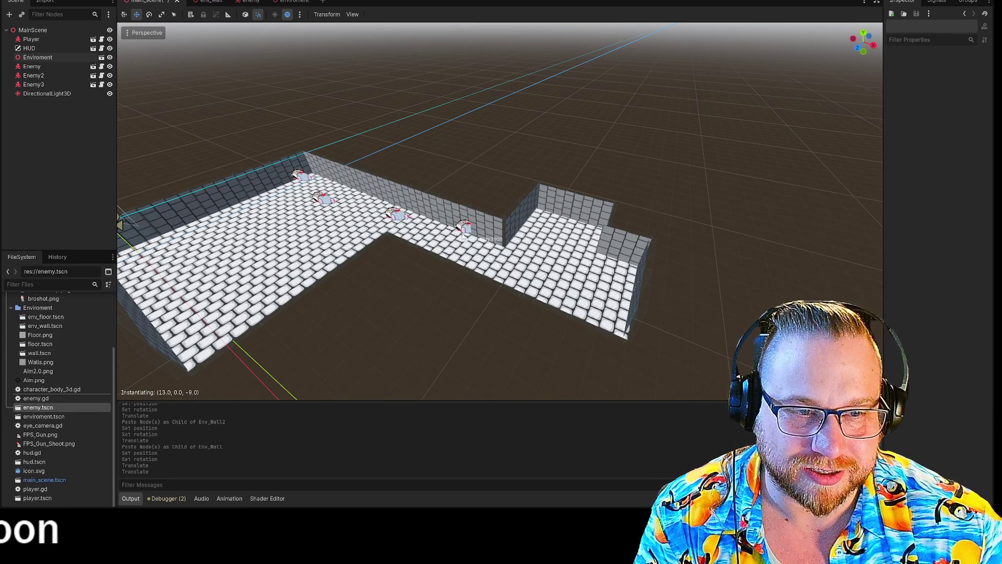
# Add three enemy instances: Enemy4 along the corridor wall, one at the back wall, one near the right wall
pyautogui.moveTo(463, 236); pyautogui.dragTo(463, 235)
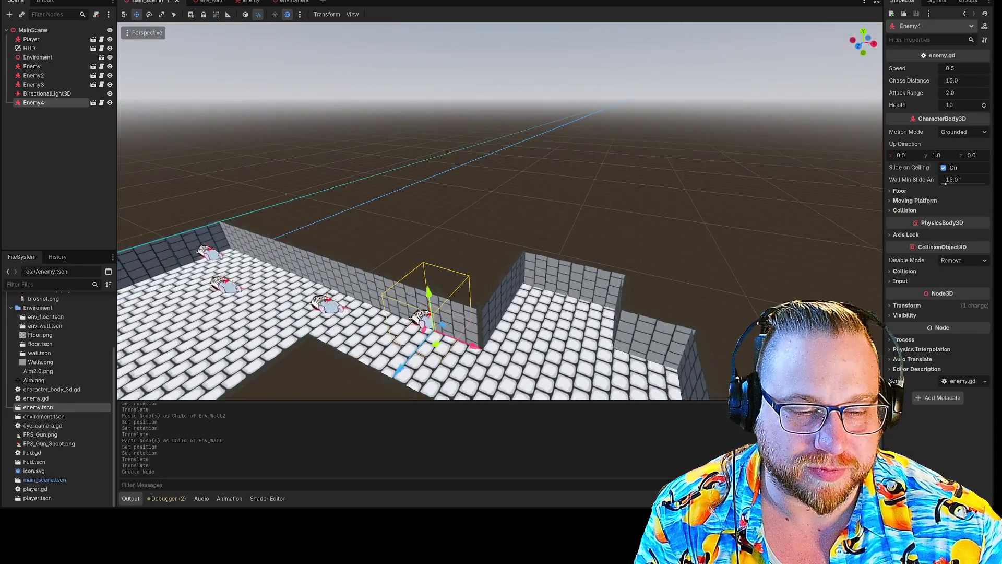
pyautogui.scroll(5, 558, 156)
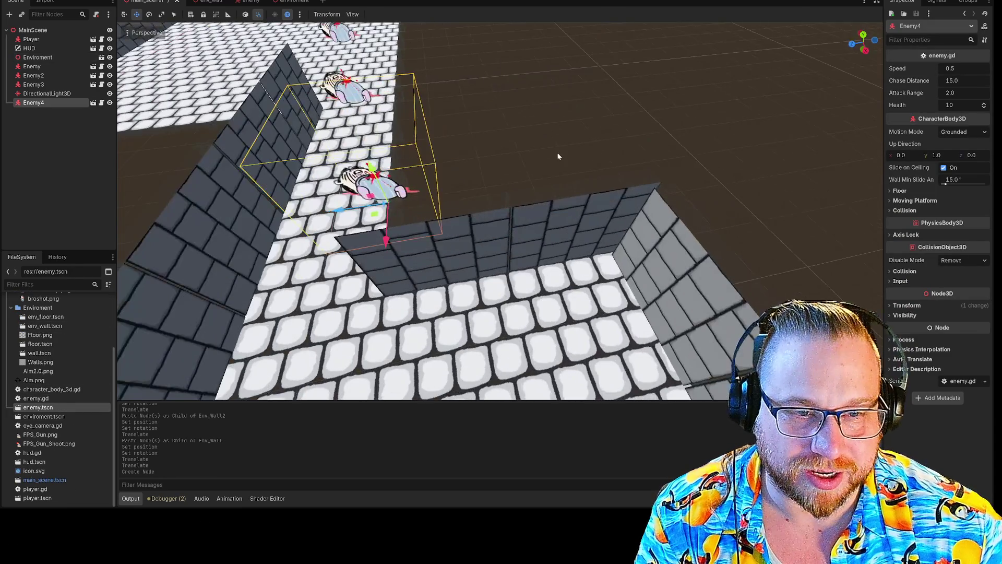
pyautogui.moveTo(365, 271); pyautogui.dragTo(321, 271)
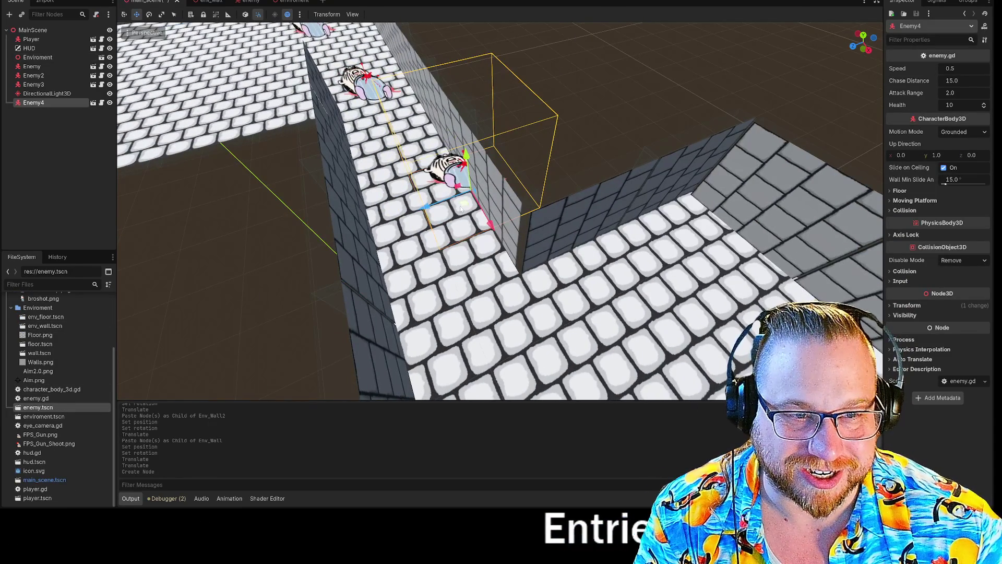
pyautogui.moveTo(442, 211); pyautogui.dragTo(402, 214)
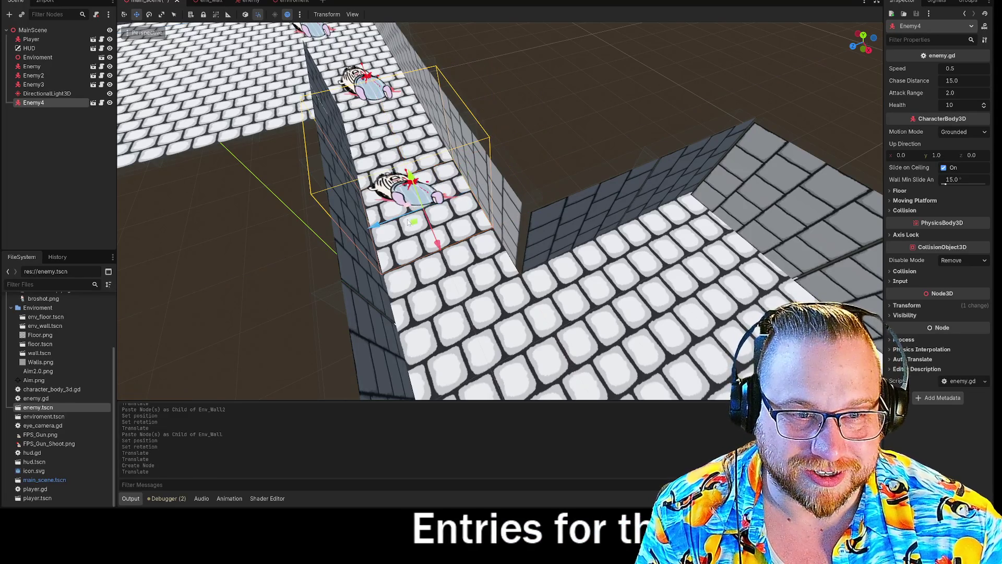
pyautogui.scroll(3, 401, 214)
pyautogui.scroll(-5, 500, 211)
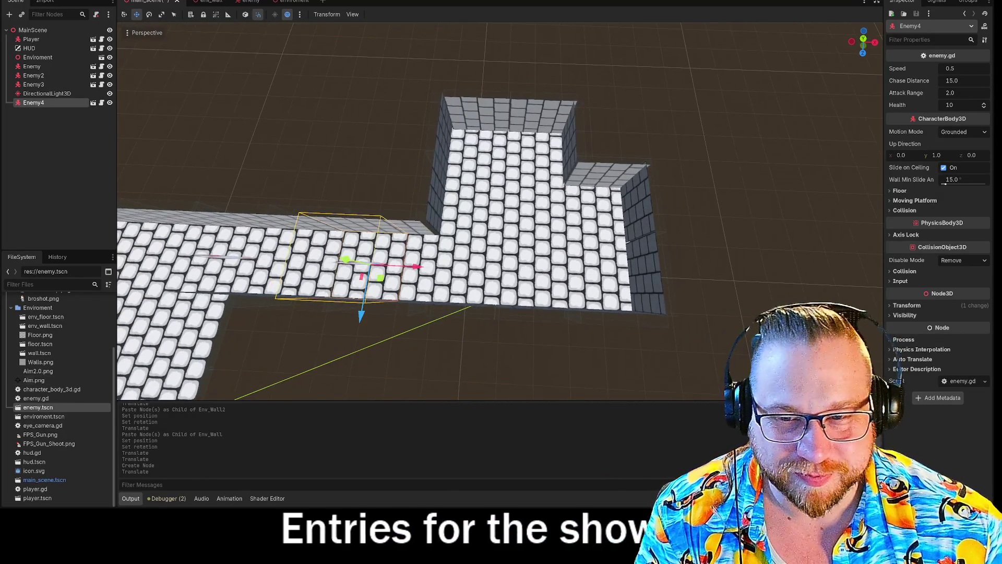
pyautogui.moveTo(47, 414)
pyautogui.mouseDown()
pyautogui.moveTo(282, 334)
pyautogui.moveTo(501, 172)
pyautogui.mouseUp()
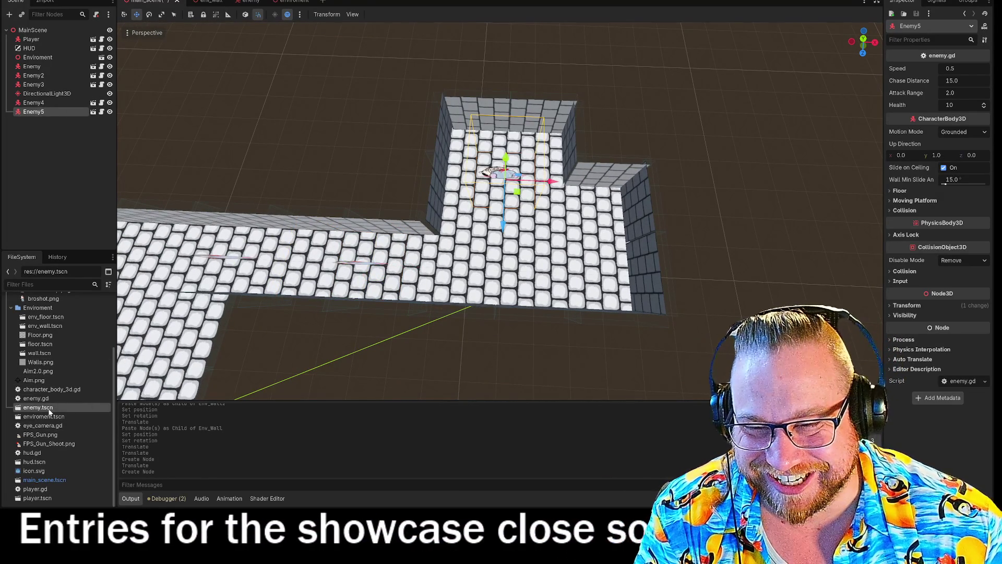
pyautogui.moveTo(37, 407)
pyautogui.mouseDown()
pyautogui.moveTo(559, 254)
pyautogui.moveTo(575, 282)
pyautogui.mouseUp()
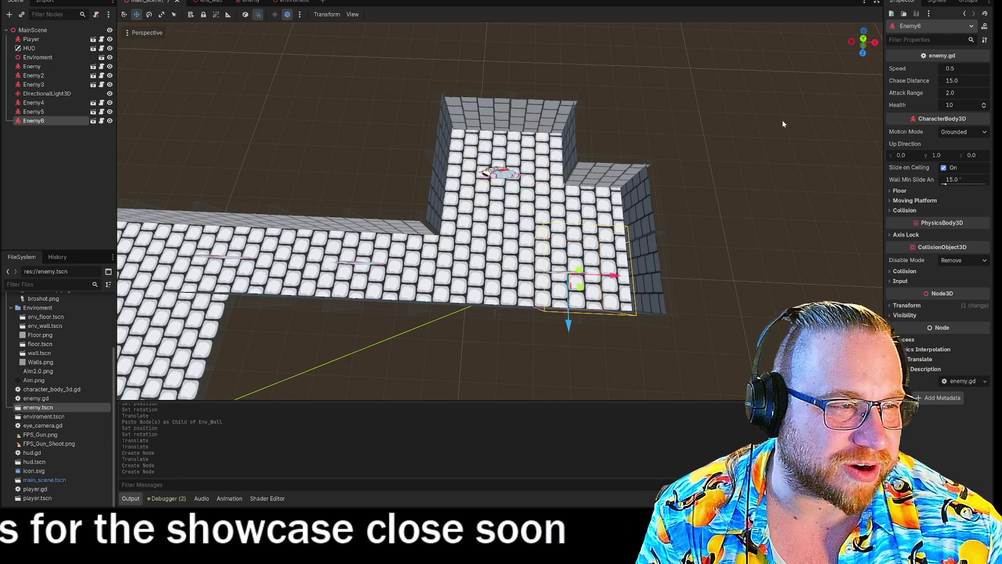
# Run the game with F5 and move its window to the top-left, enlarged over the screen
pyautogui.press('F5')
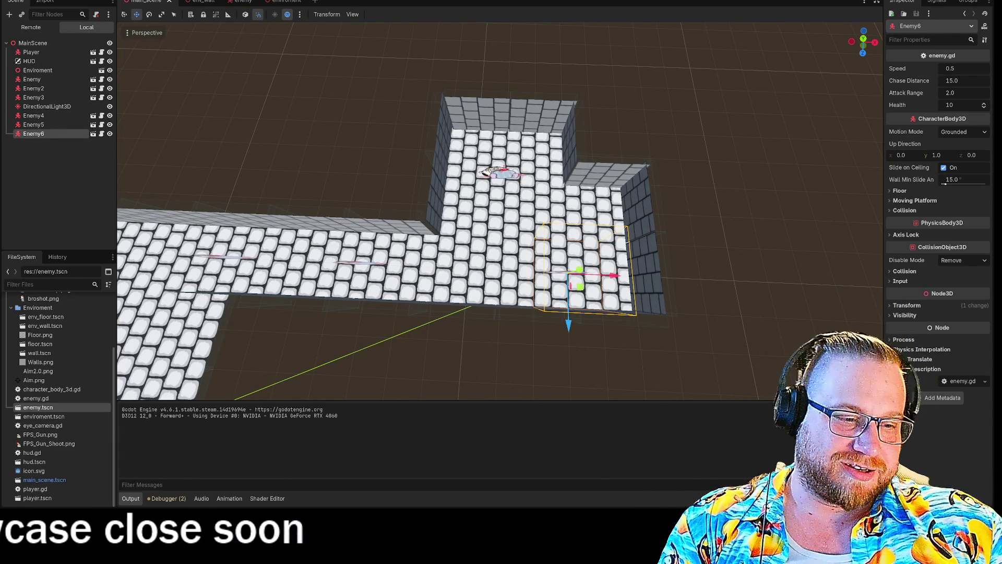
pyautogui.click(668, 477)
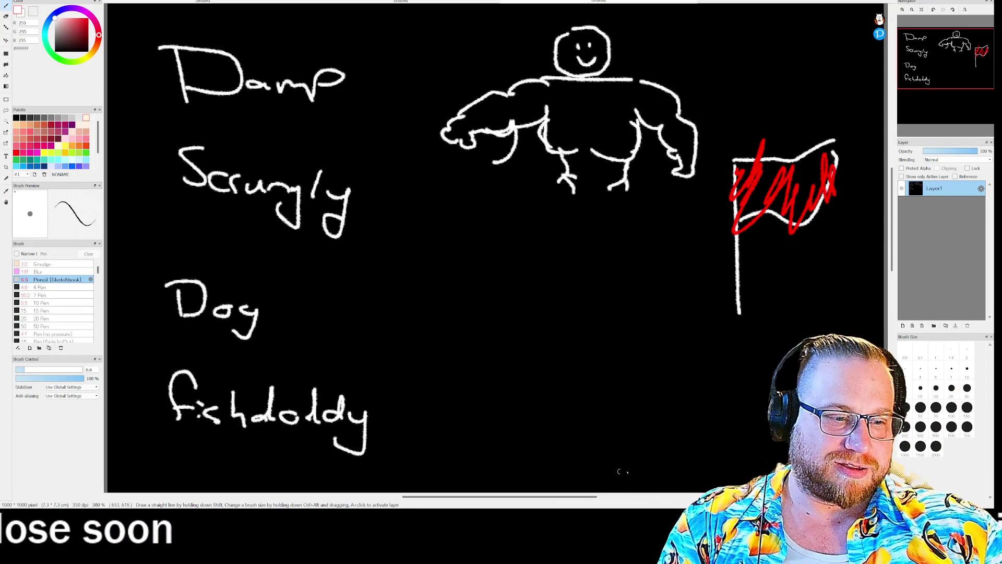
pyautogui.click(696, 444)
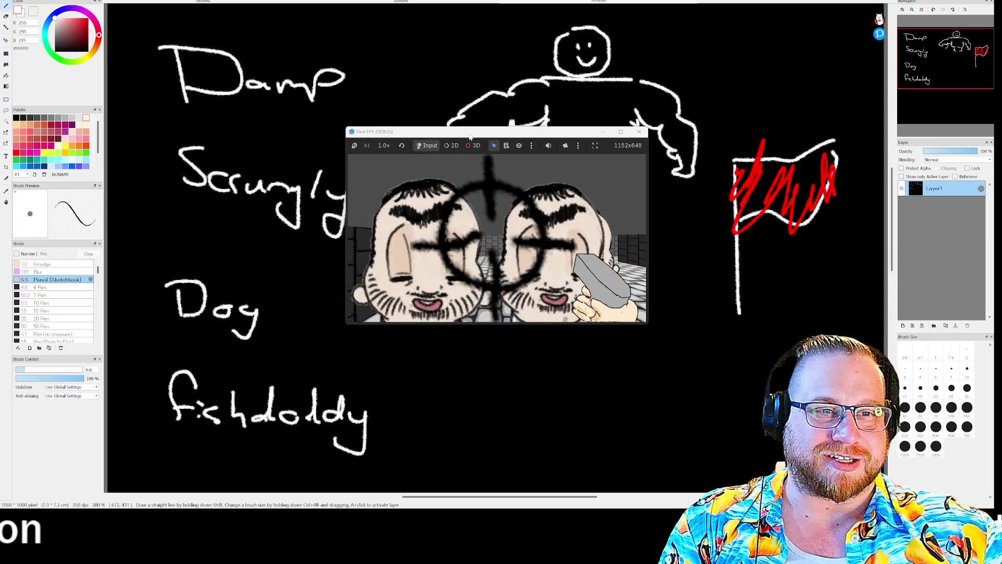
pyautogui.moveTo(472, 128)
pyautogui.mouseDown()
pyautogui.moveTo(179, 3)
pyautogui.moveTo(145, 0)
pyautogui.mouseUp()
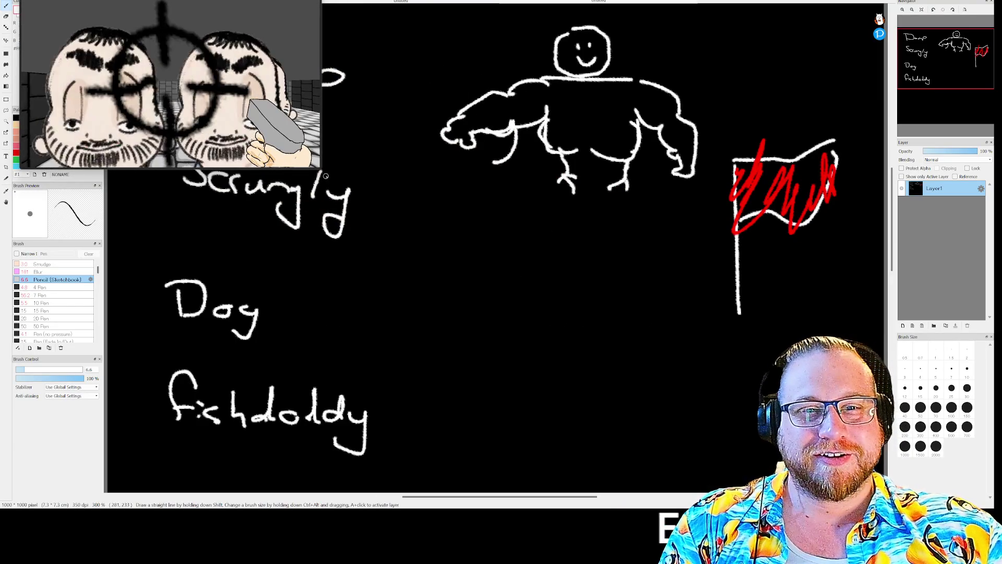
pyautogui.moveTo(320, 168)
pyautogui.mouseDown()
pyautogui.moveTo(699, 464)
pyautogui.moveTo(751, 441)
pyautogui.mouseUp()
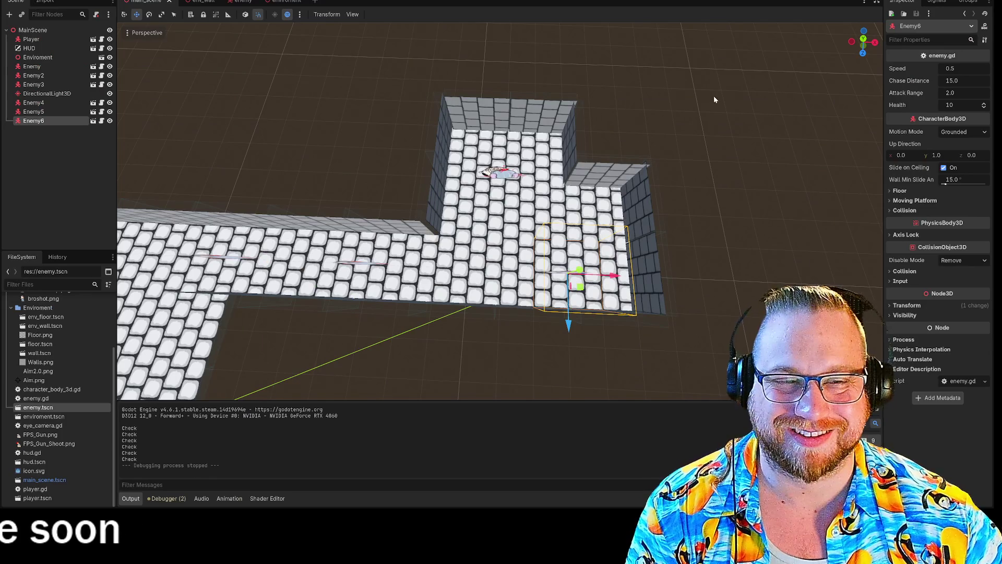
# Deselect the enemy, switch to the enemy scene, and open enemy.gd from the Enemy root node
pyautogui.click(713, 95)
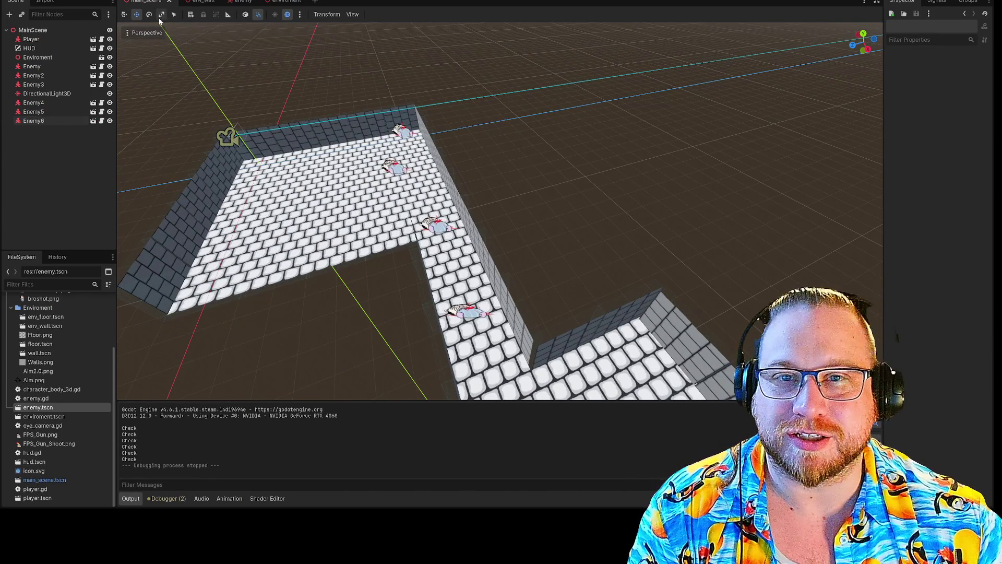
pyautogui.click(244, 2)
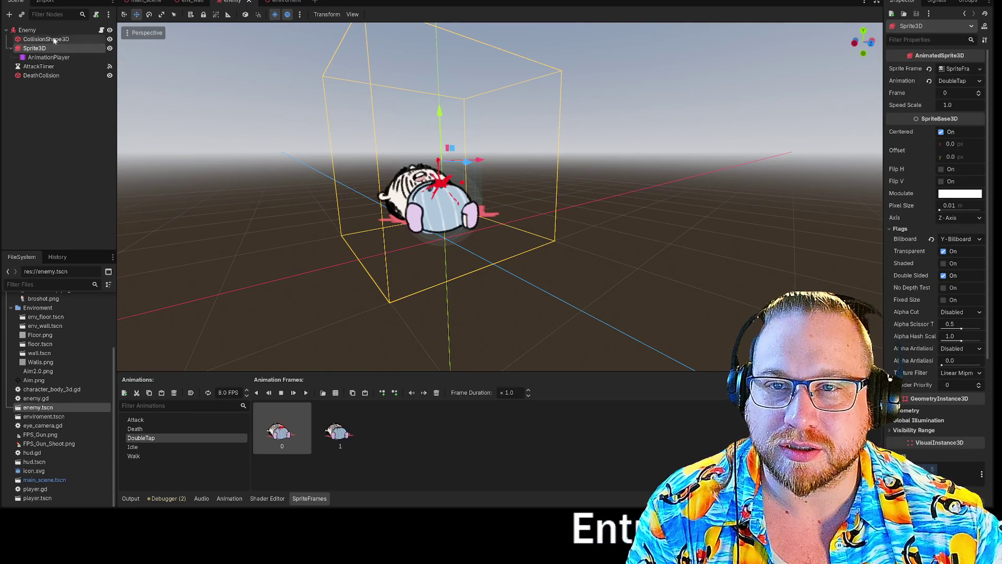
pyautogui.click(101, 31)
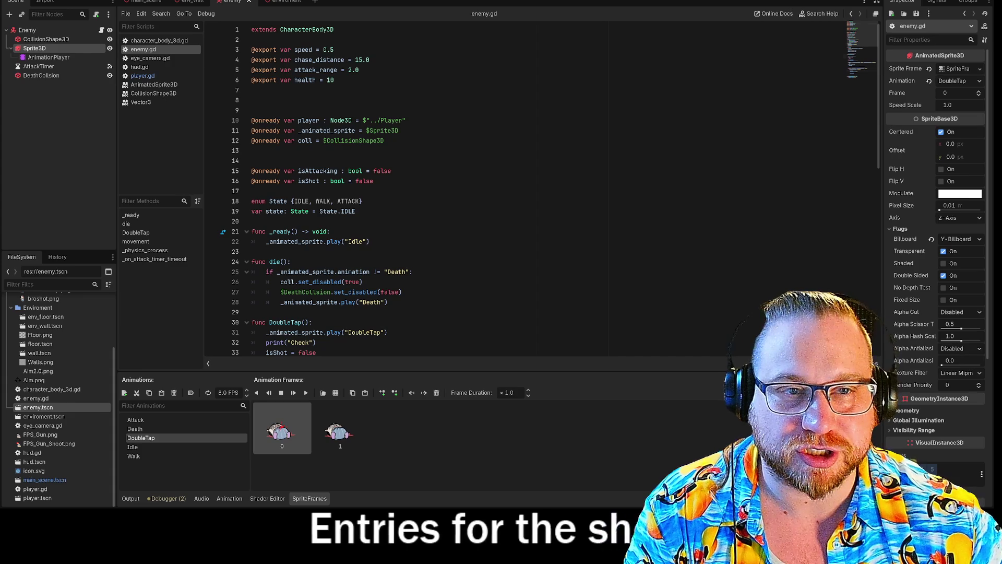
# Change chase_distance to 5.0, remove the extra blank line after the exports, and add one above the enum
pyautogui.click(361, 60)
pyautogui.press('BackSpace')
pyautogui.write('5')
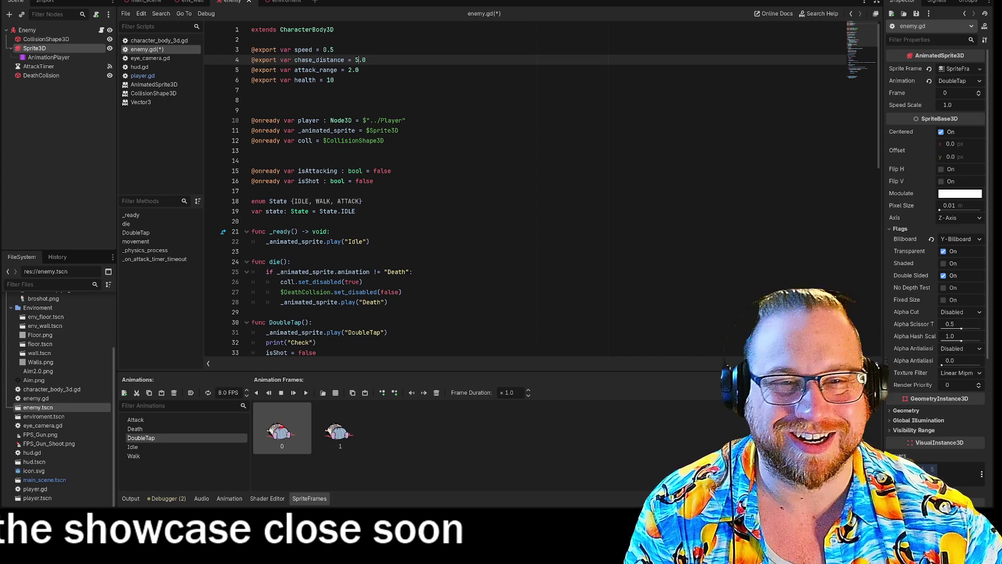
pyautogui.click(251, 100)
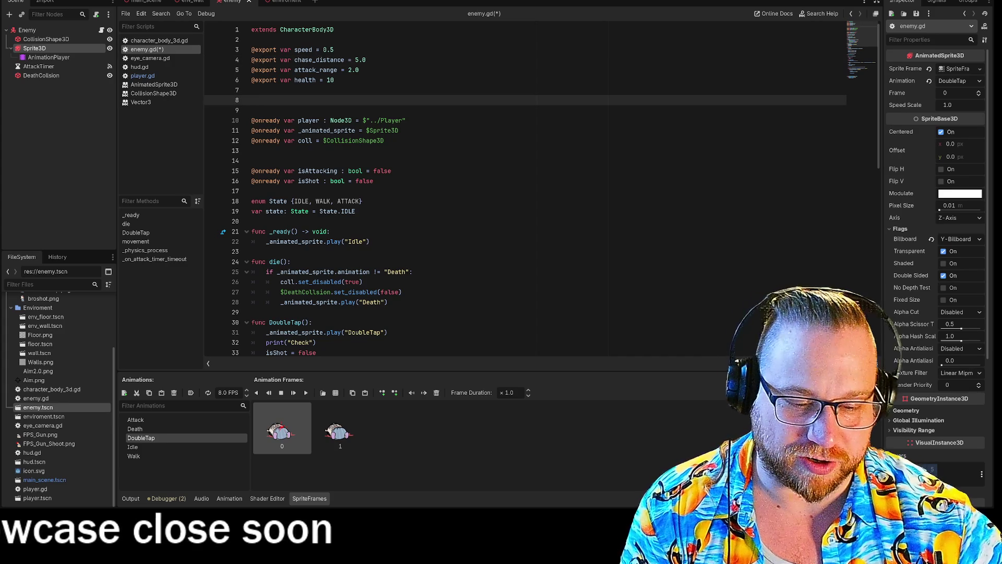
pyautogui.press('BackSpace')
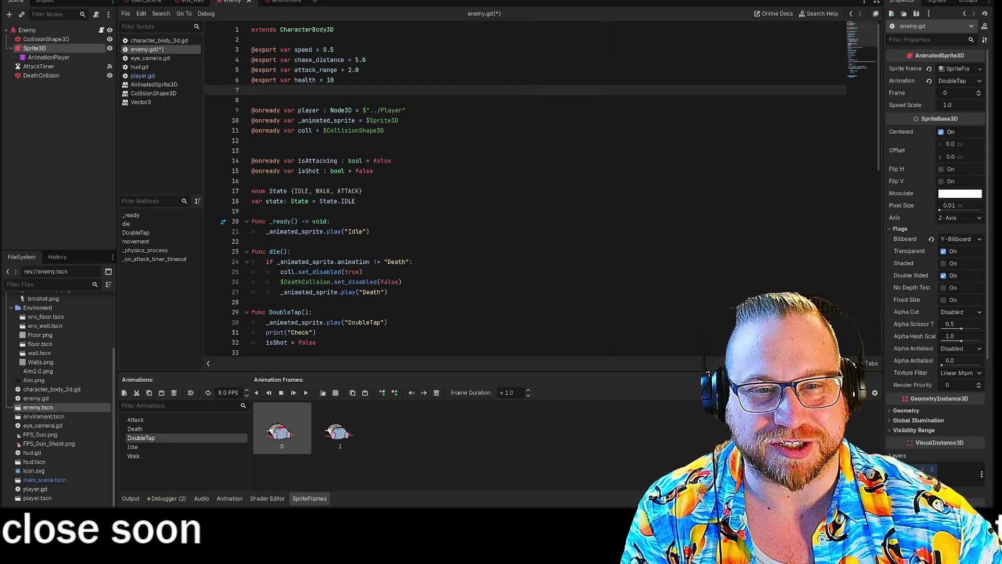
pyautogui.click(251, 180)
pyautogui.press('Return')
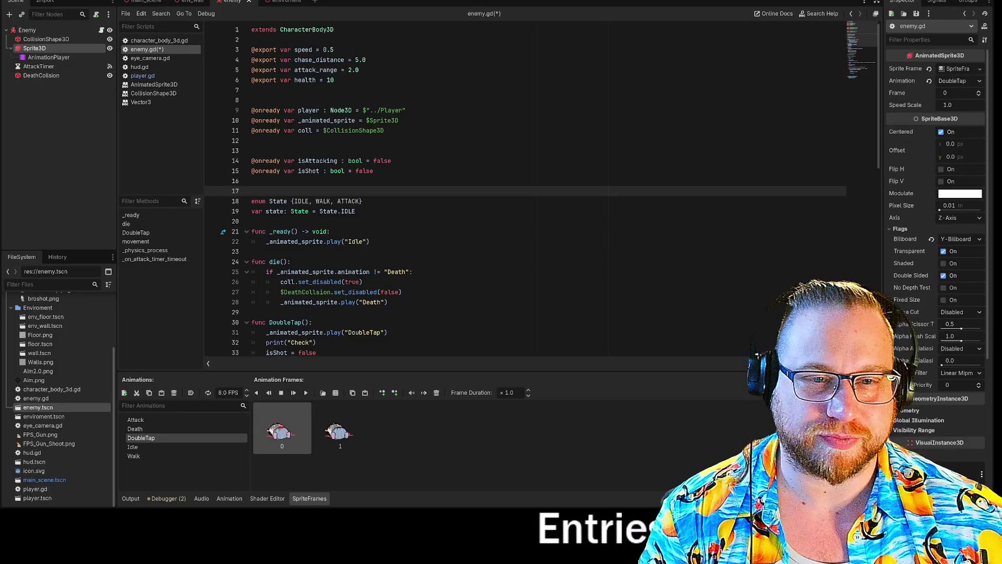
# Run the game, enlarge its window, walk forward shooting the three enemies, then stop with F8
pyautogui.press('F5')
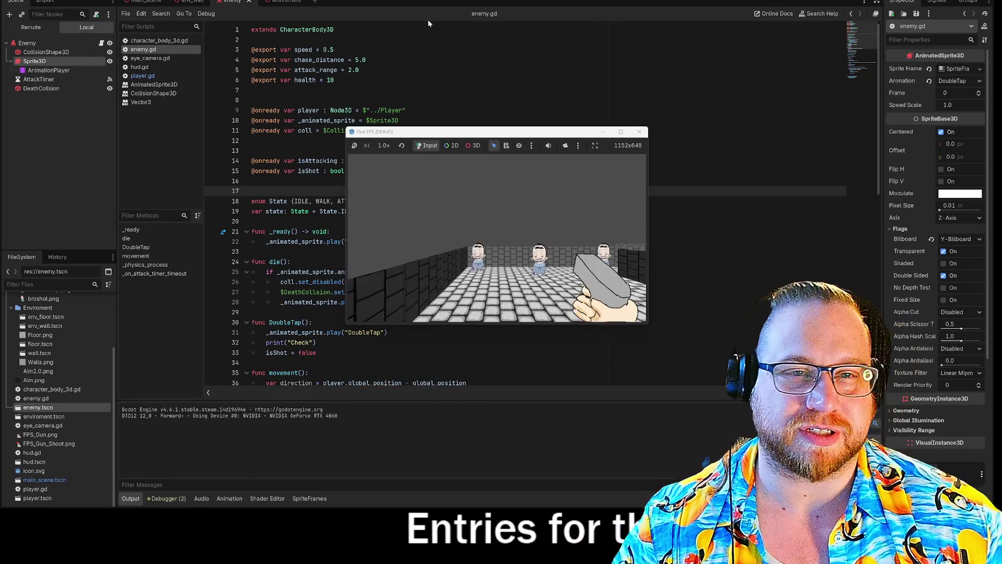
pyautogui.moveTo(604, 135); pyautogui.dragTo(263, 2)
pyautogui.moveTo(308, 172); pyautogui.dragTo(741, 443)
pyautogui.press('w')
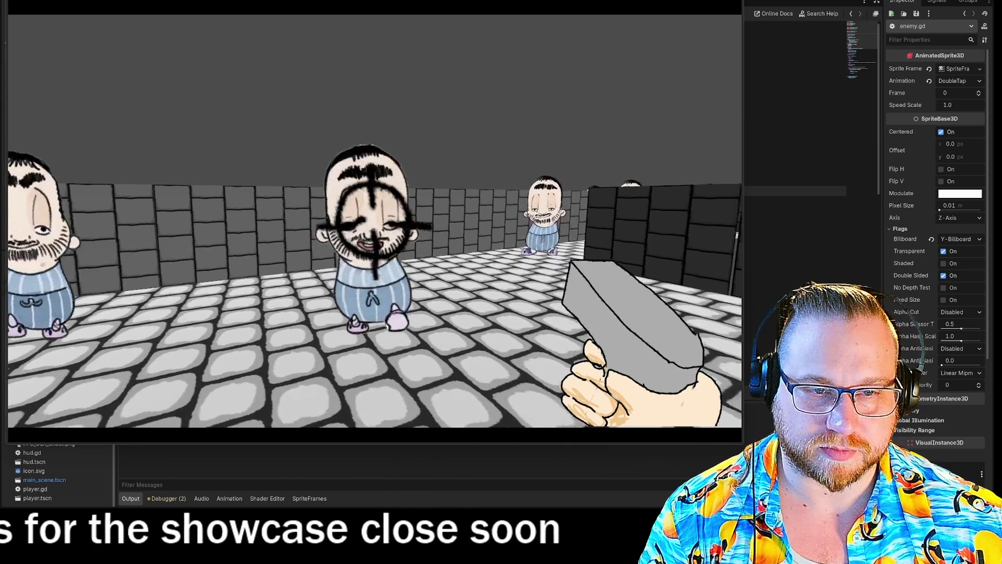
pyautogui.click(373, 222)
pyautogui.click(373, 222)
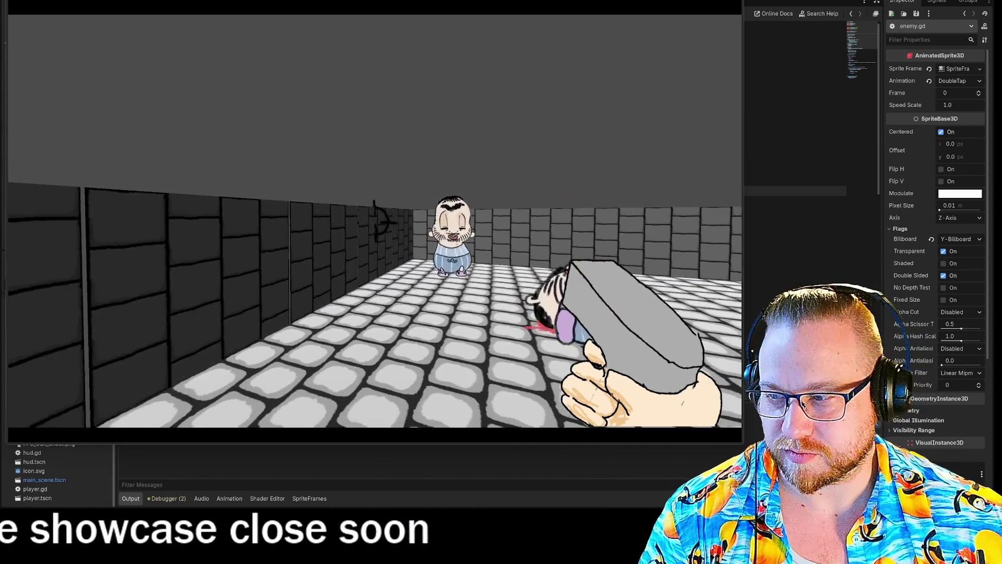
pyautogui.click(374, 221)
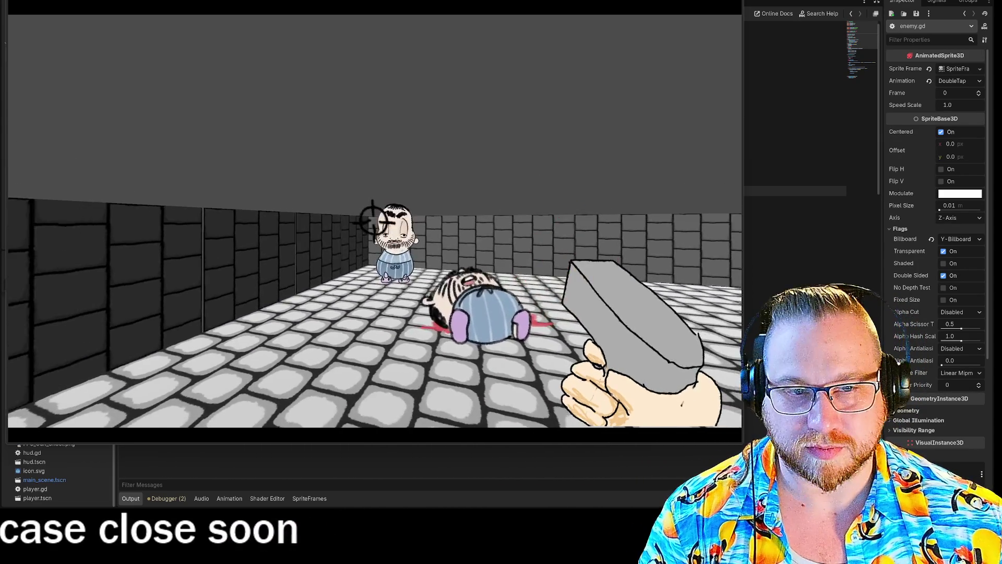
pyautogui.click(373, 221)
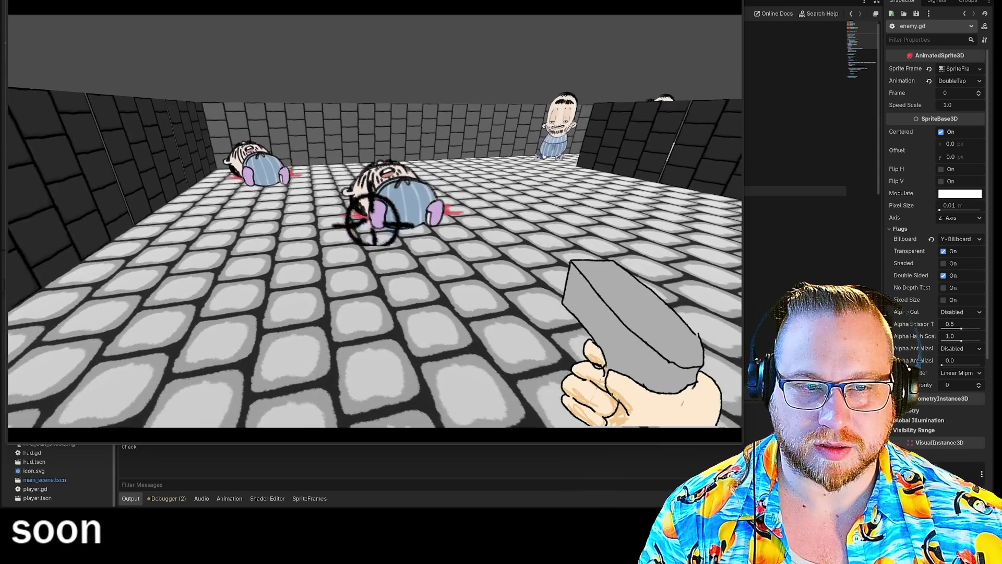
pyautogui.click(374, 224)
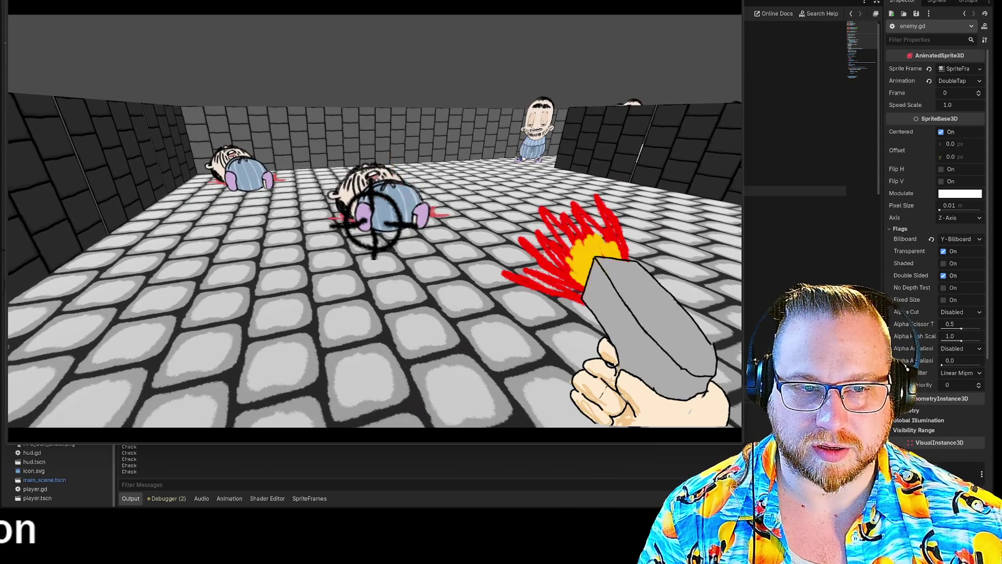
pyautogui.press('F8')
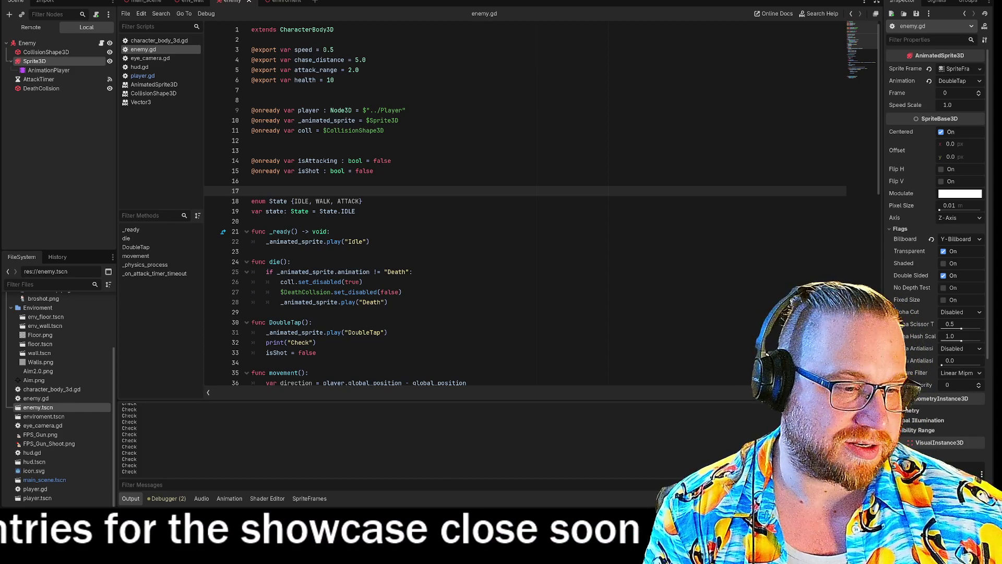
pyautogui.press('F5')
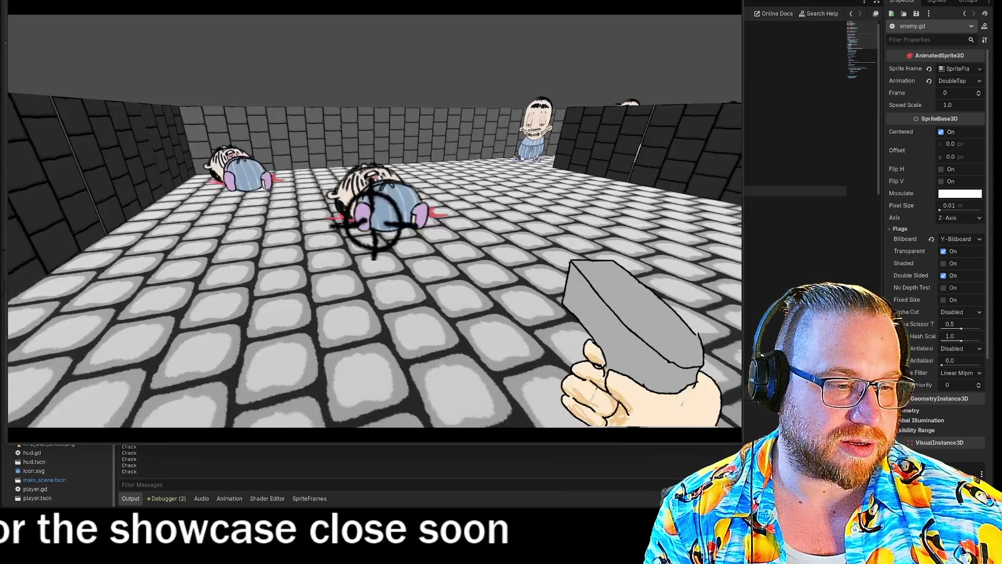
pyautogui.press('w')
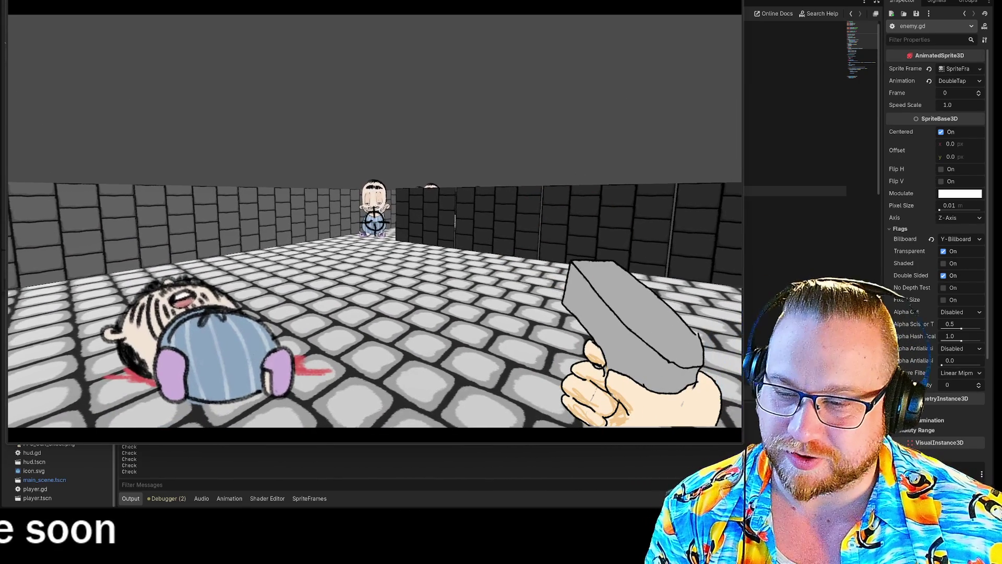
pyautogui.click(374, 222)
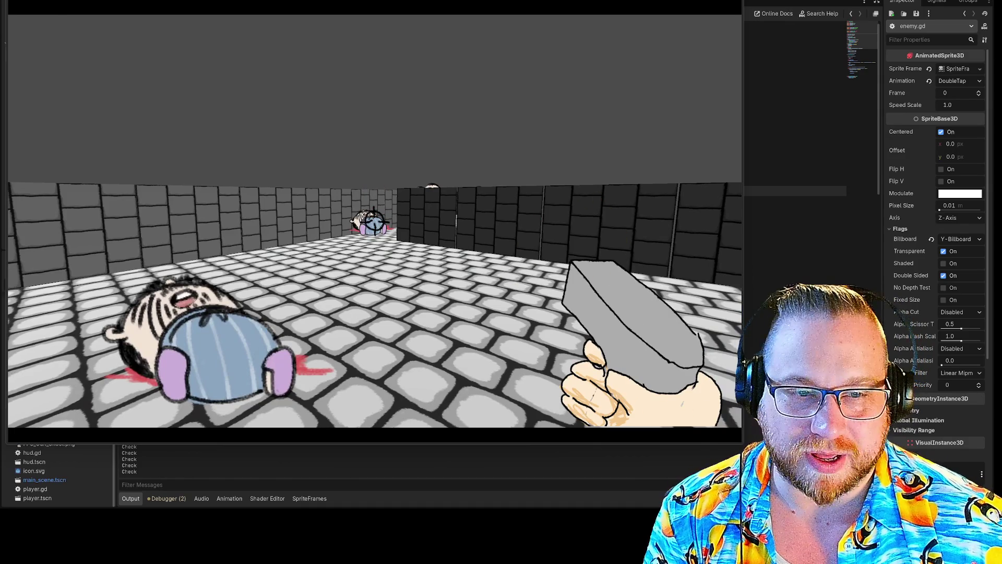
pyautogui.click(374, 222)
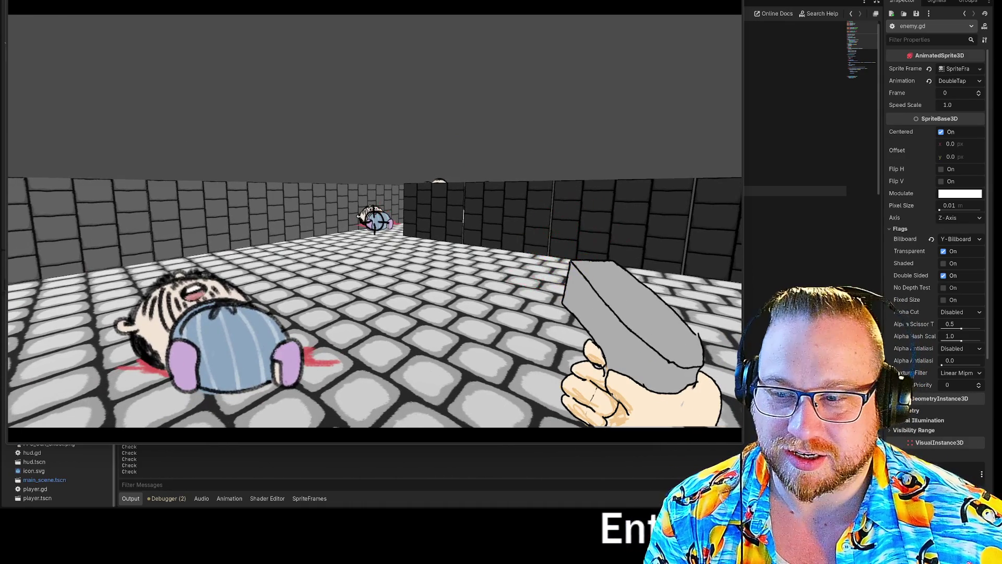
pyautogui.click(374, 222)
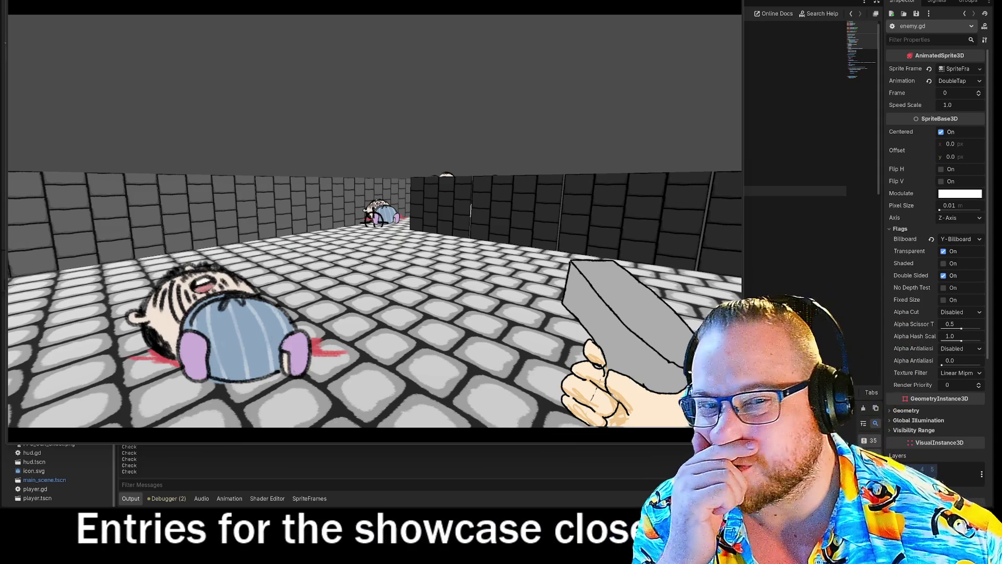
pyautogui.press('F8')
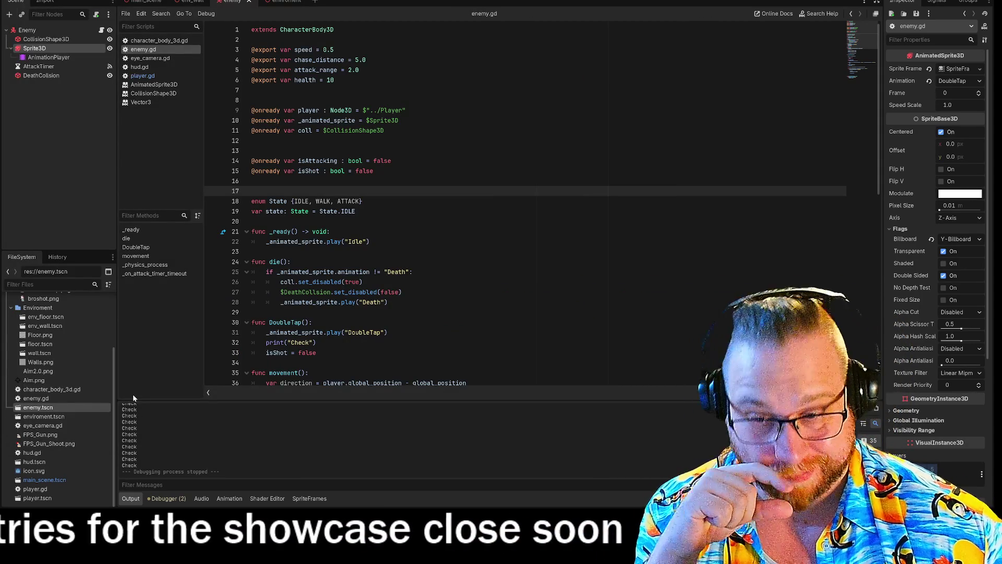
# In the Sprite3D's SpriteFrames, create the Hit animation and drop broshot.png in as its frame
pyautogui.click(36, 57)
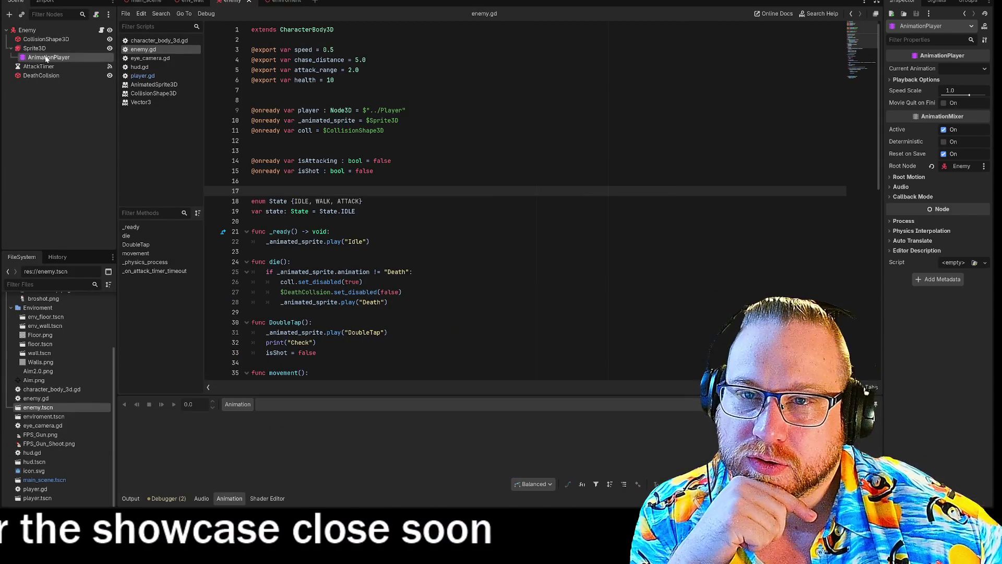
pyautogui.click(33, 48)
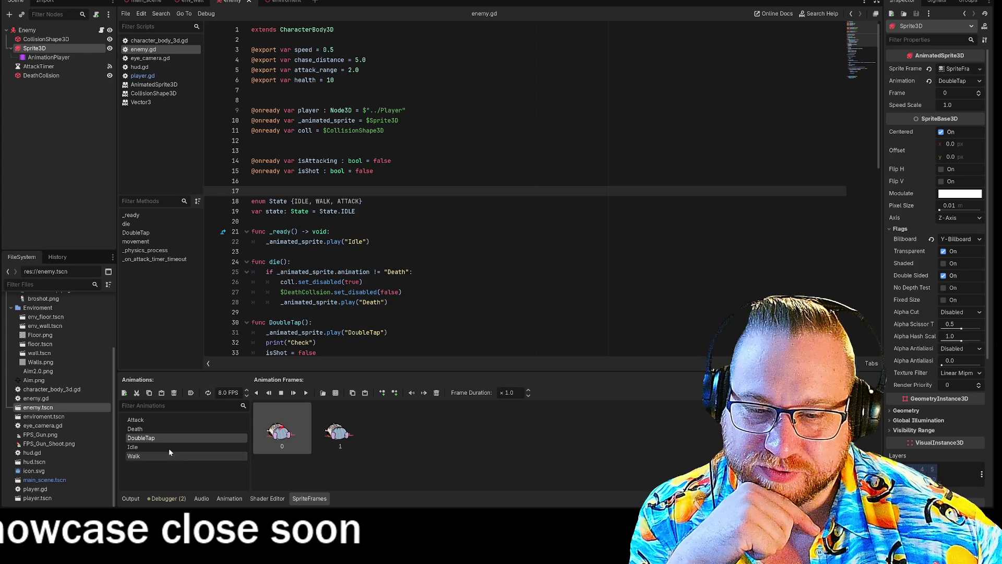
pyautogui.click(124, 394)
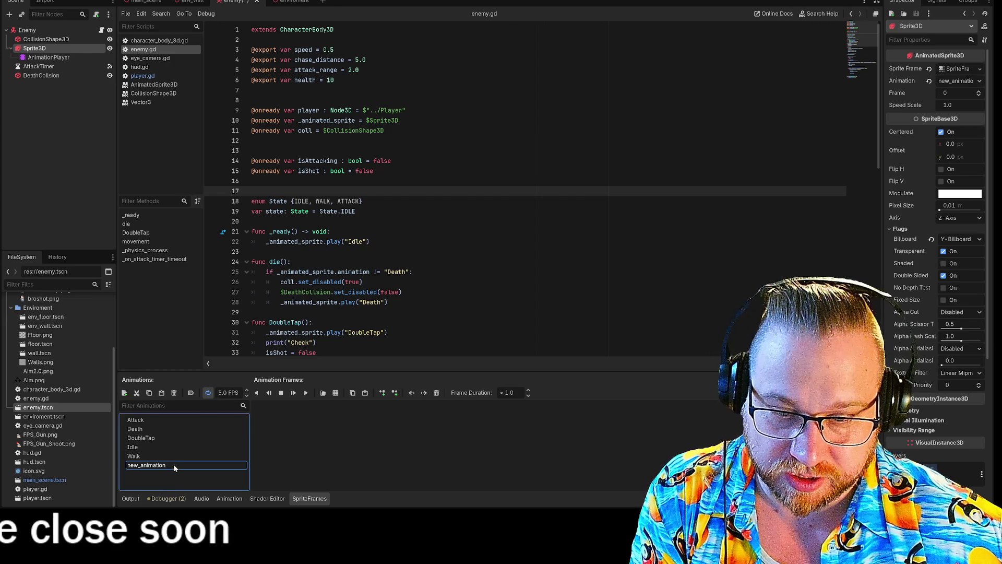
pyautogui.write('Hit')
pyautogui.press('Return')
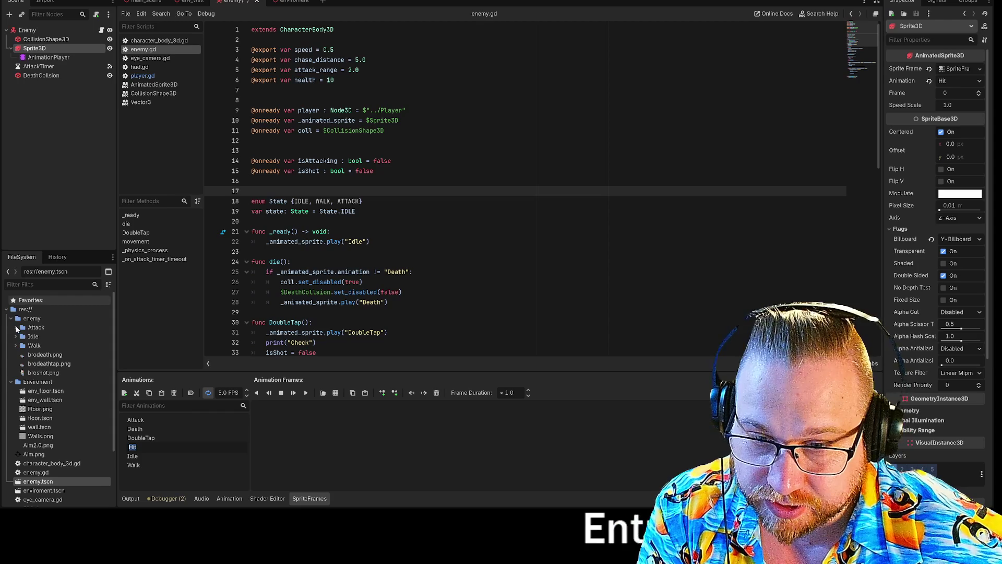
pyautogui.click(41, 373)
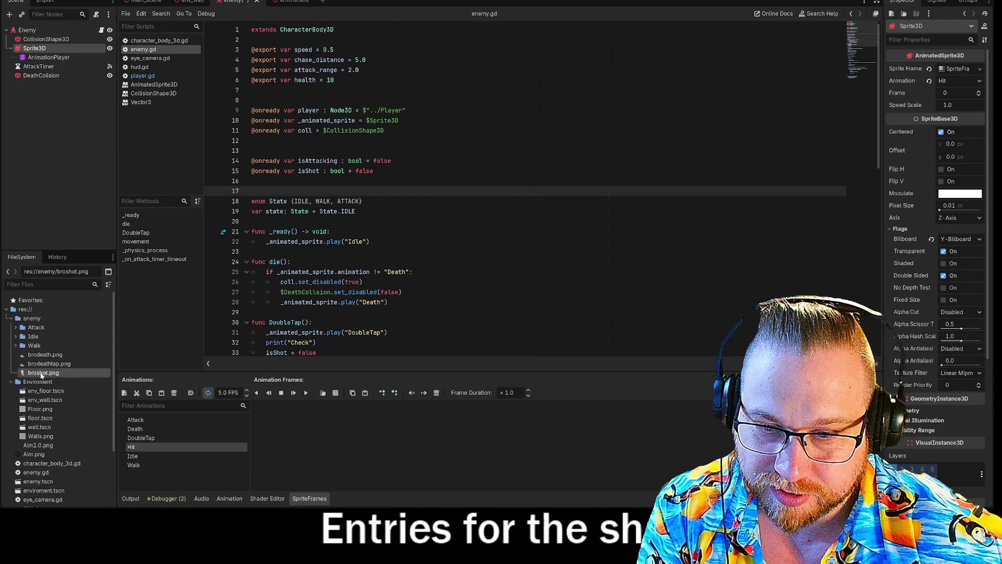
pyautogui.moveTo(294, 439); pyautogui.dragTo(293, 435)
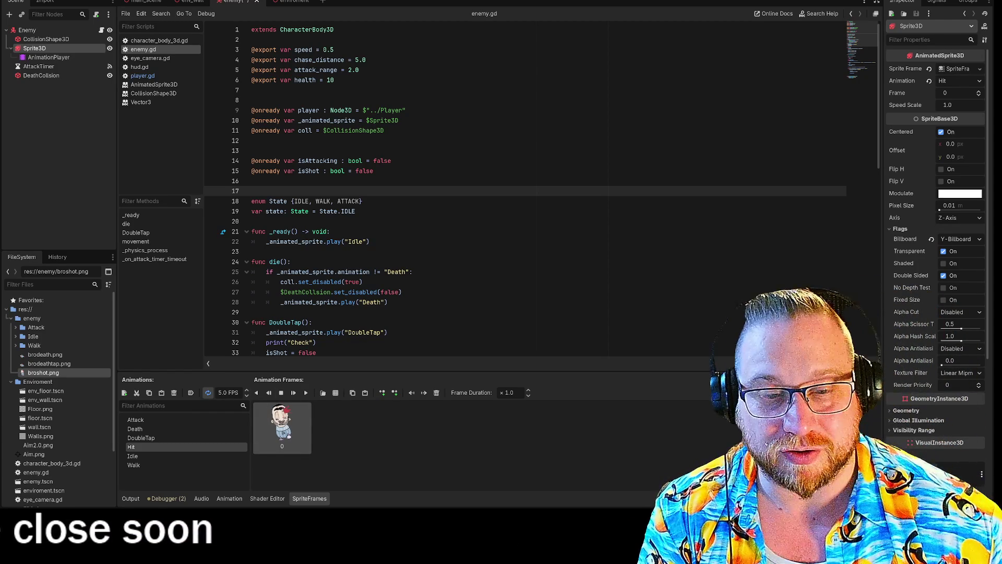
# Add a Timer node as a child of the Enemy root node
pyautogui.scroll(-6, 470, 188)
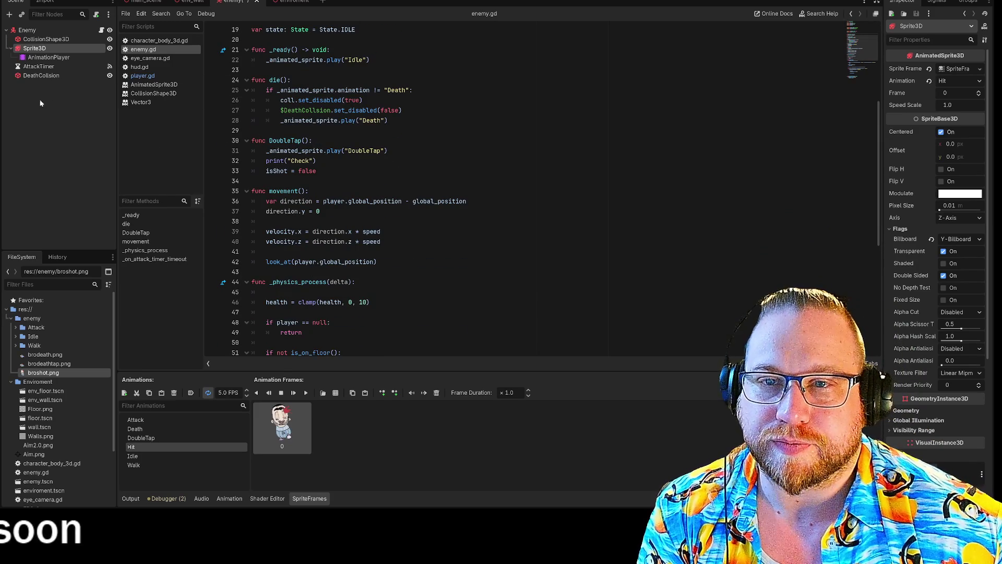
pyautogui.rightClick(39, 66)
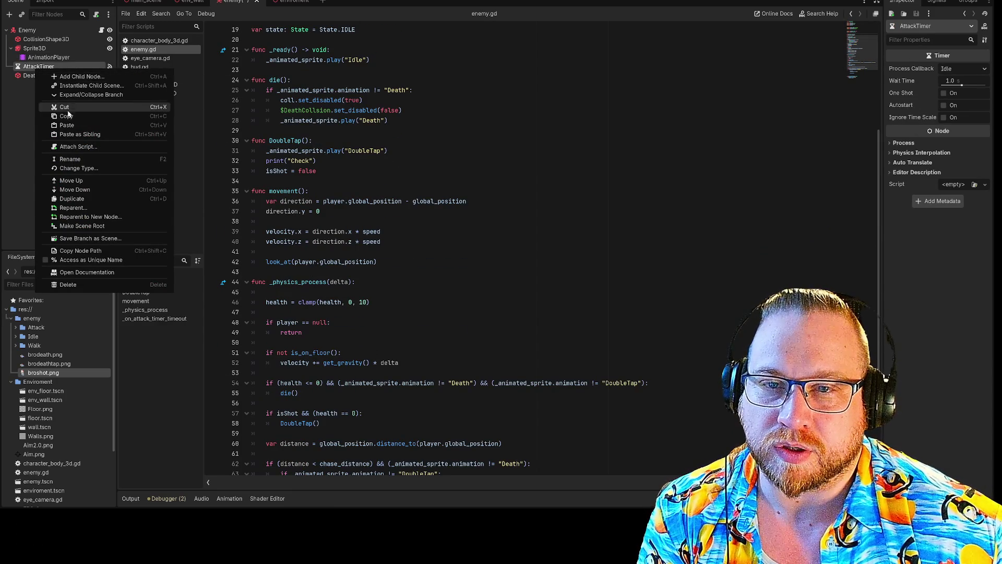
pyautogui.click(69, 76)
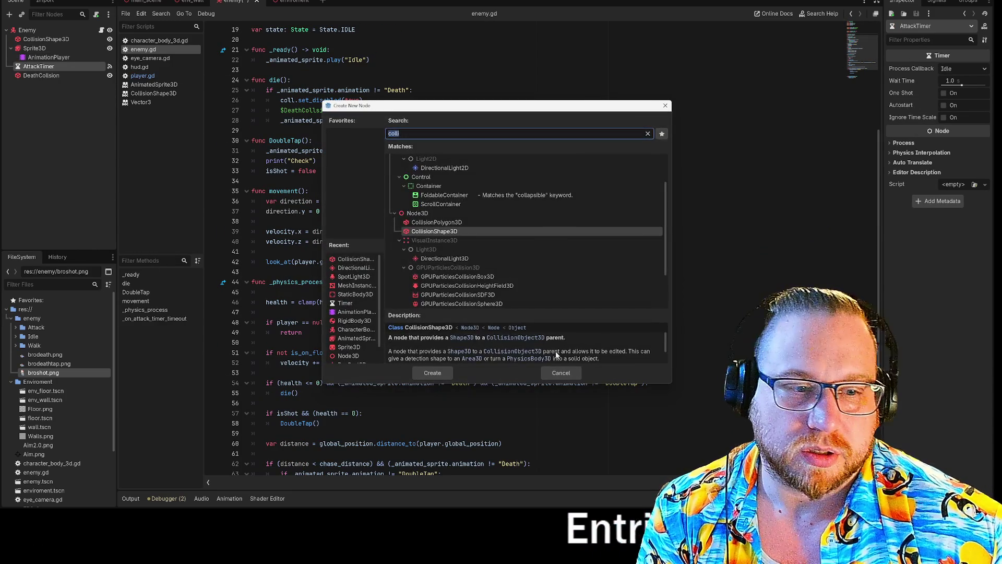
pyautogui.click(666, 107)
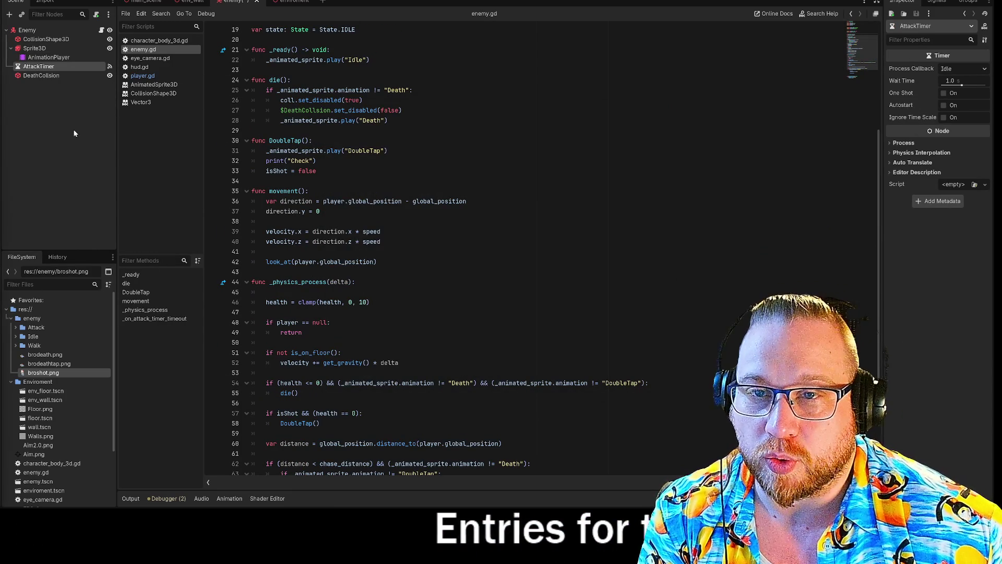
pyautogui.click(31, 30)
pyautogui.rightClick(36, 30)
pyautogui.click(53, 39)
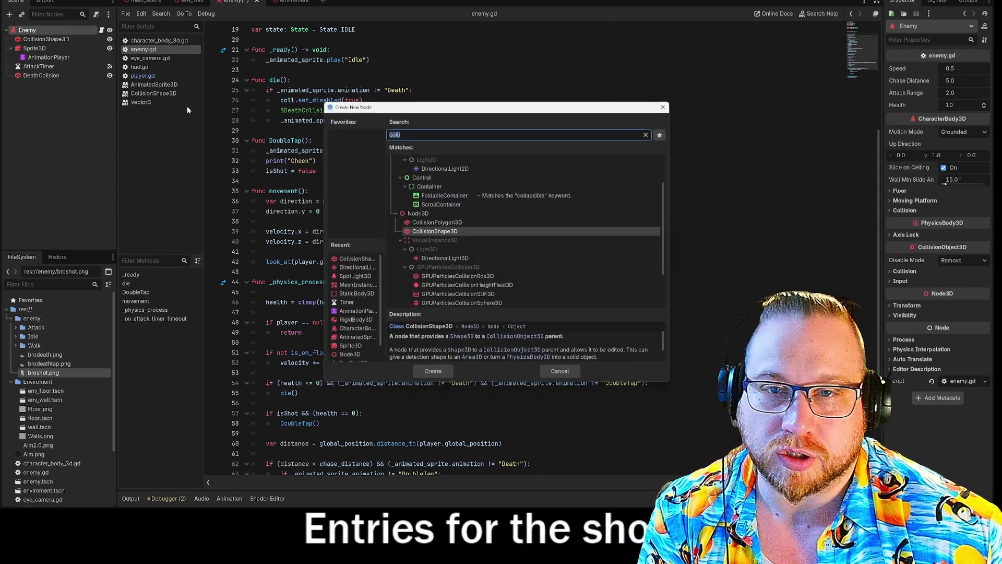
pyautogui.write('Timer')
pyautogui.press('Return')
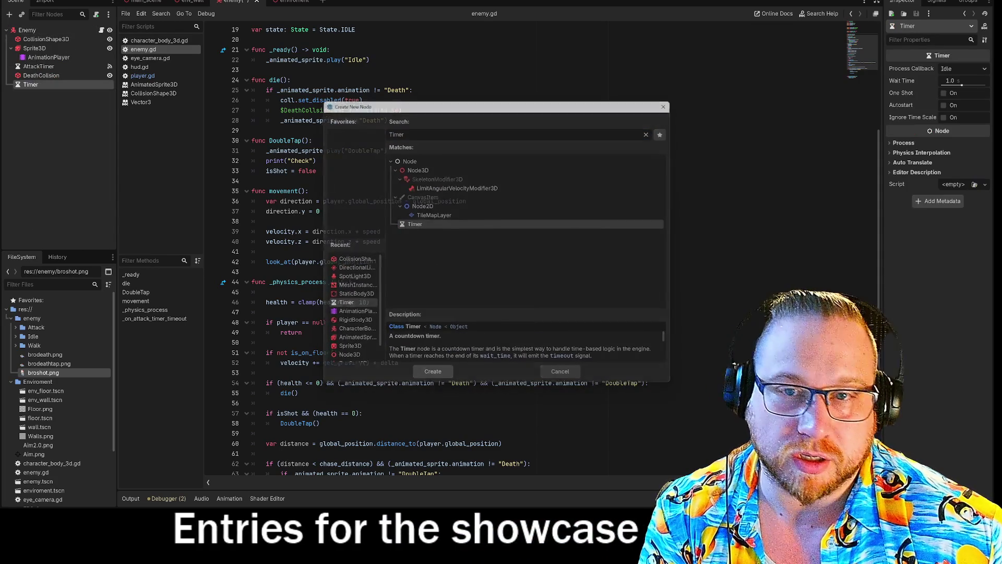
# Rename the new Timer node to HitTimer
pyautogui.rightClick(30, 84)
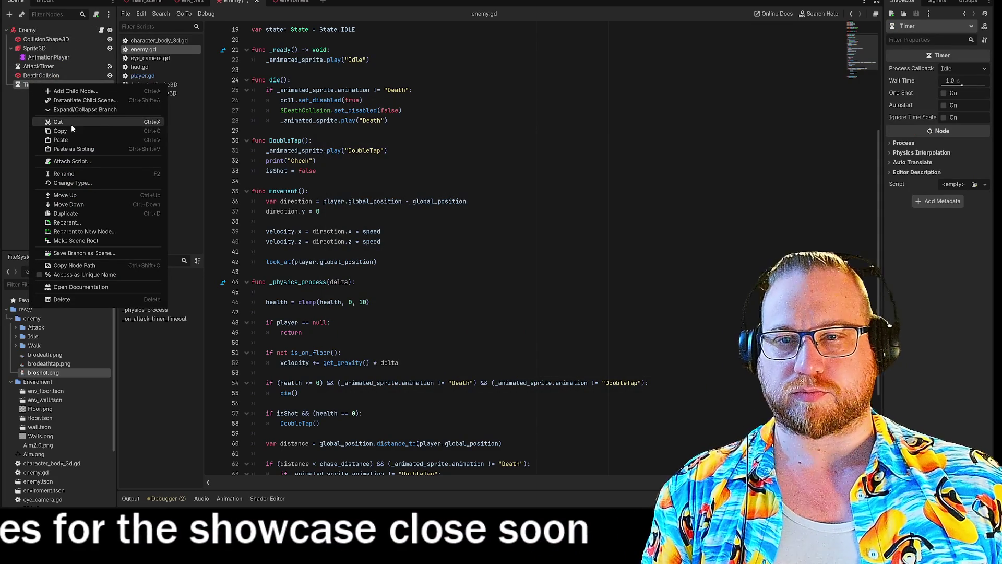
pyautogui.click(64, 174)
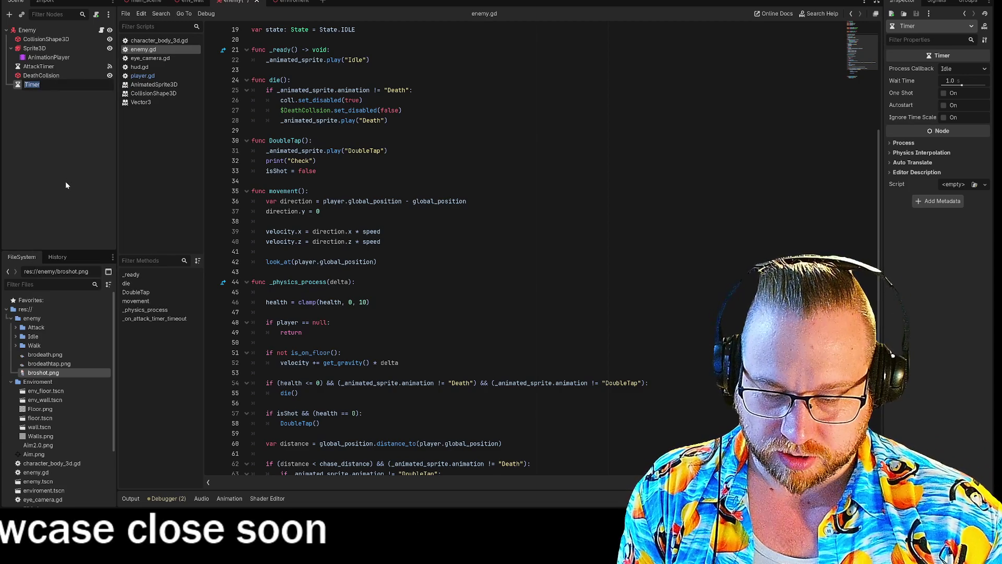
pyautogui.write('Hu')
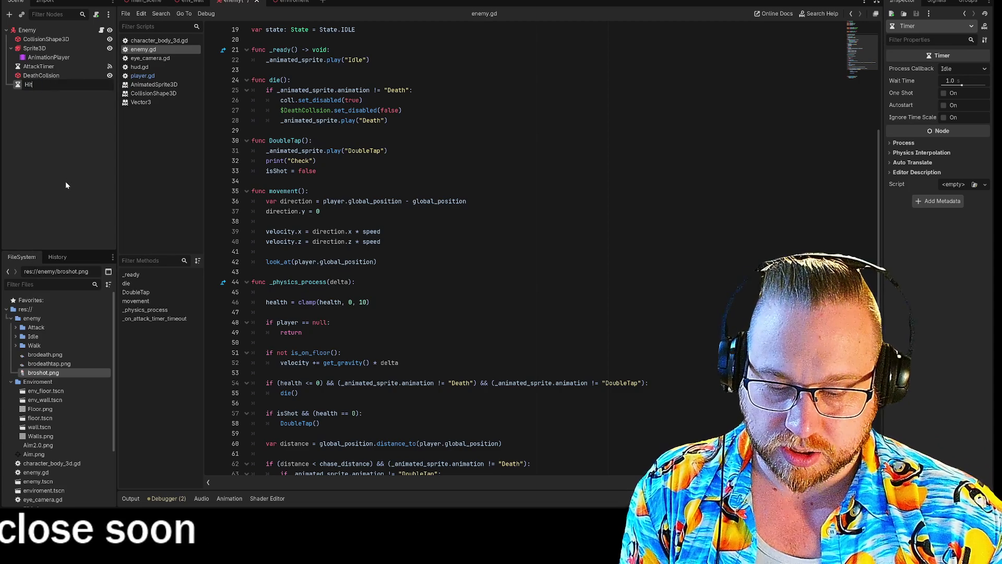
pyautogui.write('imer')
pyautogui.press('Return')
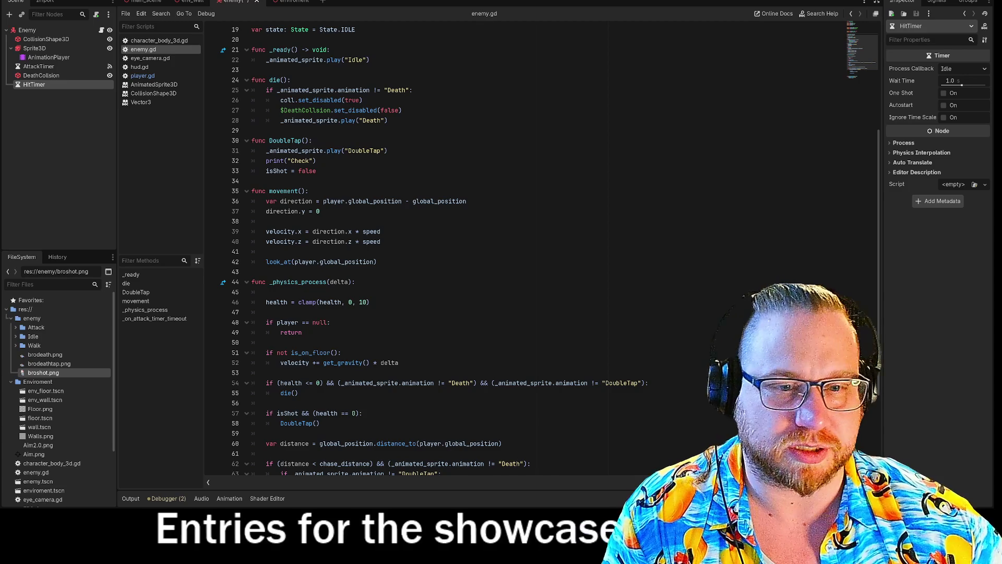
pyautogui.rightClick(243, 2)
pyautogui.click(262, 20)
pyautogui.scroll(-4, 470, 251)
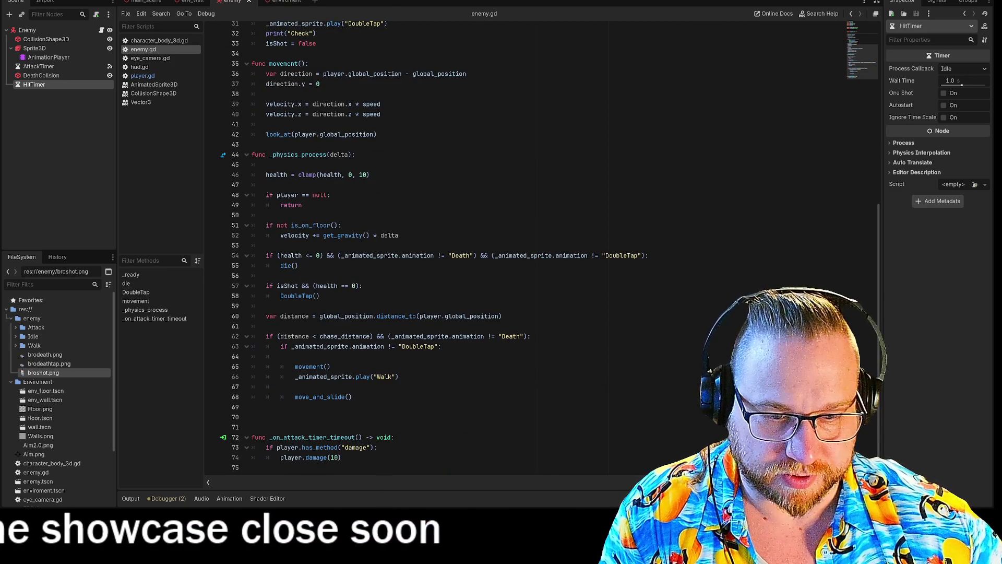
pyautogui.moveTo(249, 447); pyautogui.dragTo(342, 458)
pyautogui.click(342, 457)
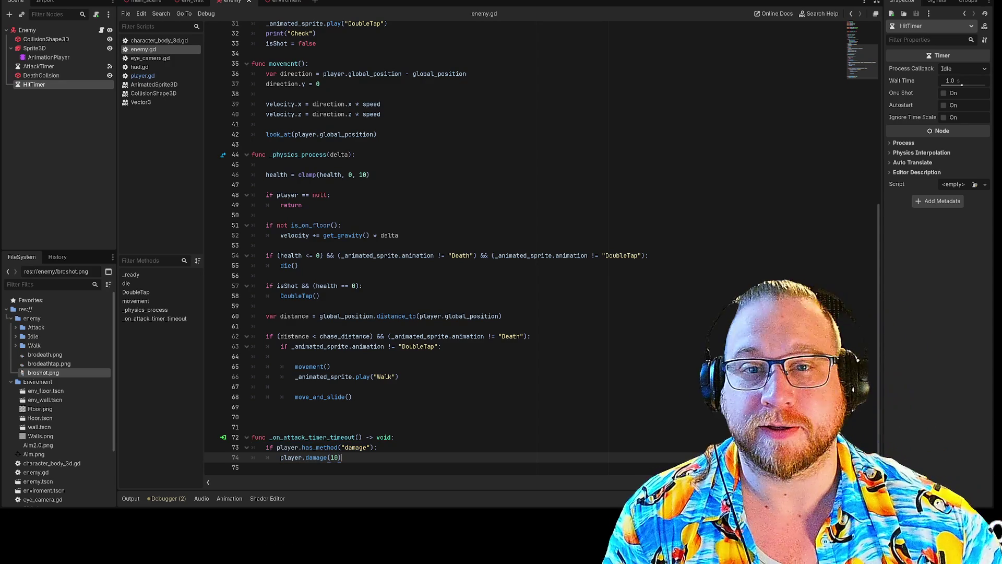
pyautogui.click(142, 76)
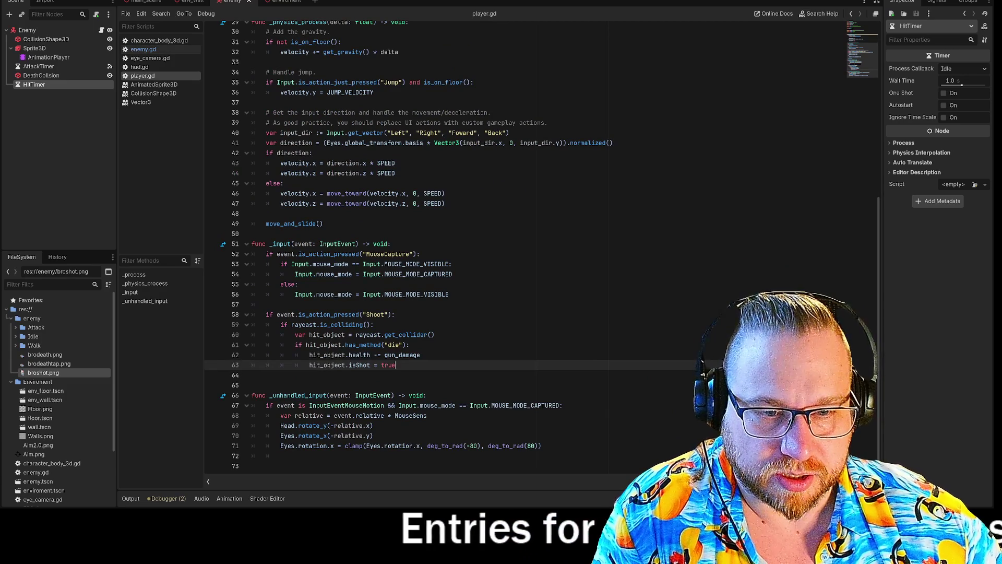
pyautogui.click(251, 375)
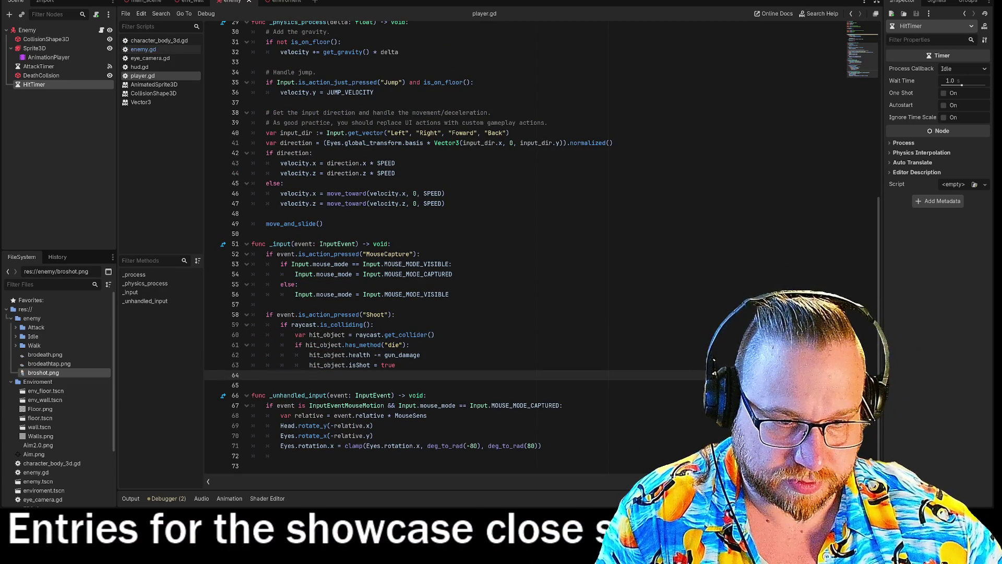
pyautogui.click(396, 365)
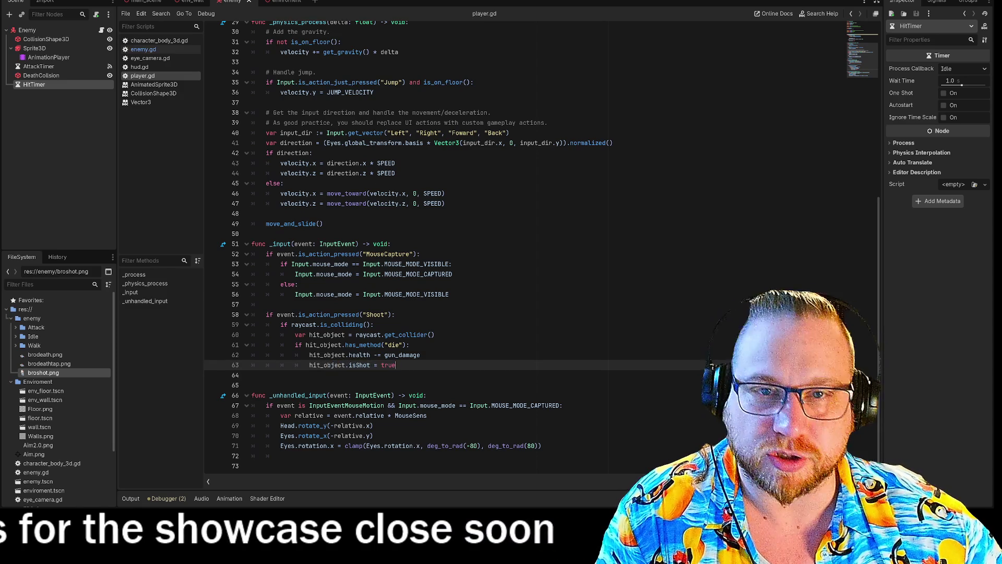
pyautogui.moveTo(189, 3)
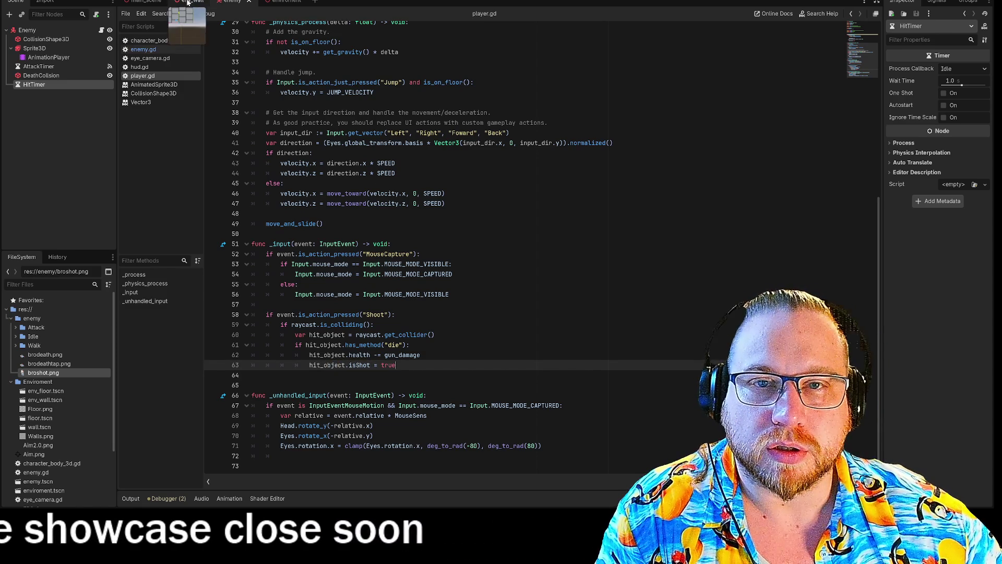
pyautogui.click(146, 2)
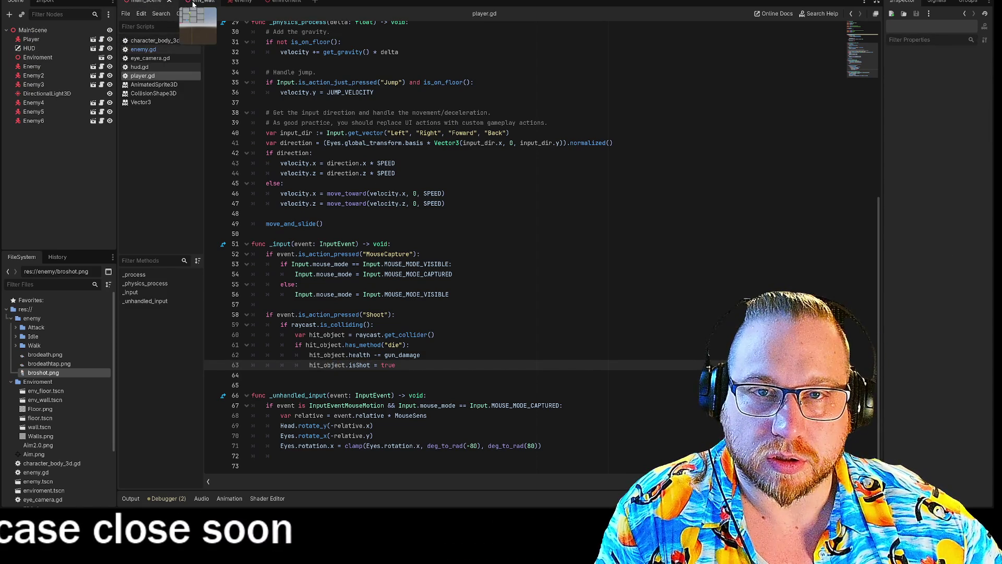
pyautogui.click(232, 2)
pyautogui.click(143, 49)
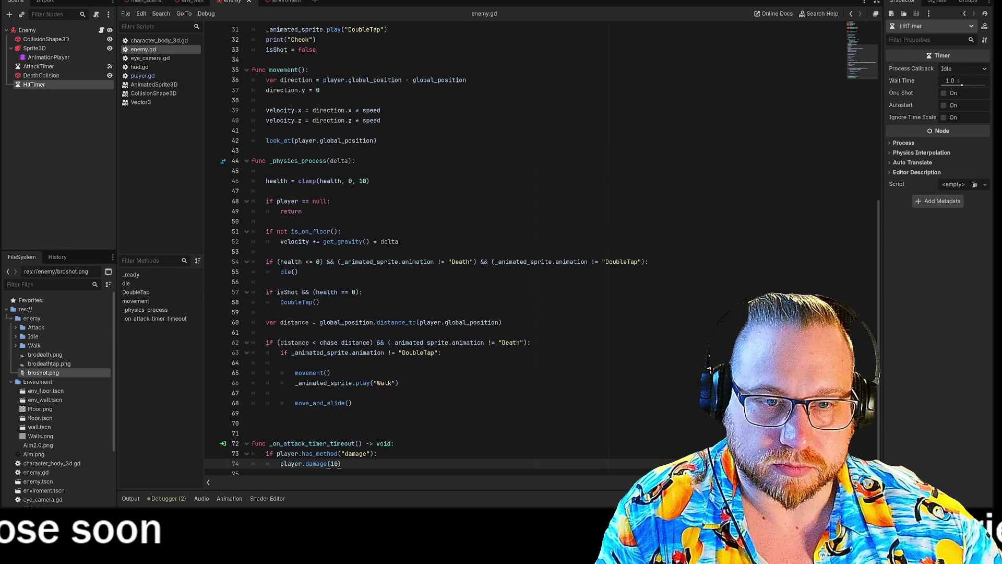
pyautogui.scroll(7, 470, 251)
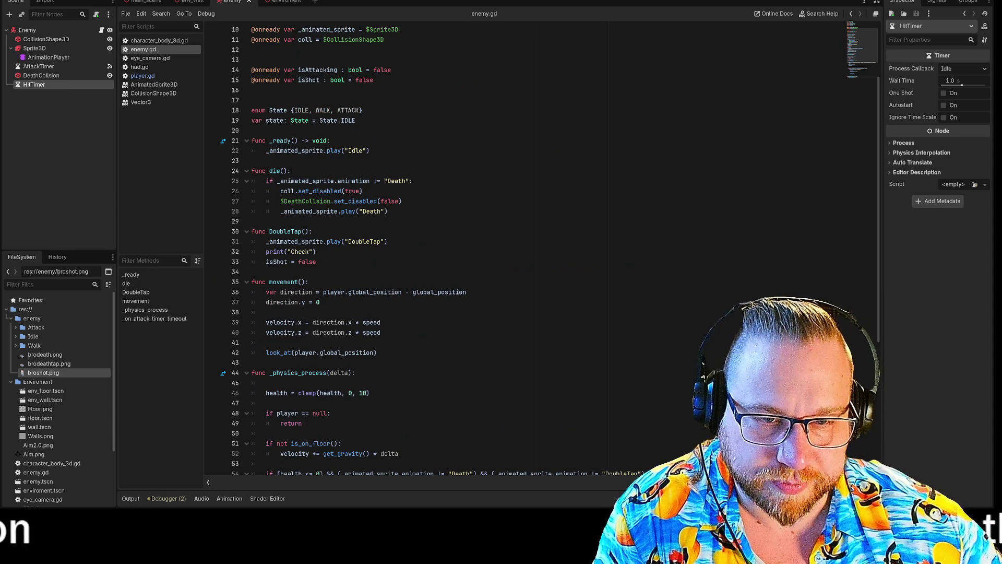
pyautogui.scroll(-5, 293, 152)
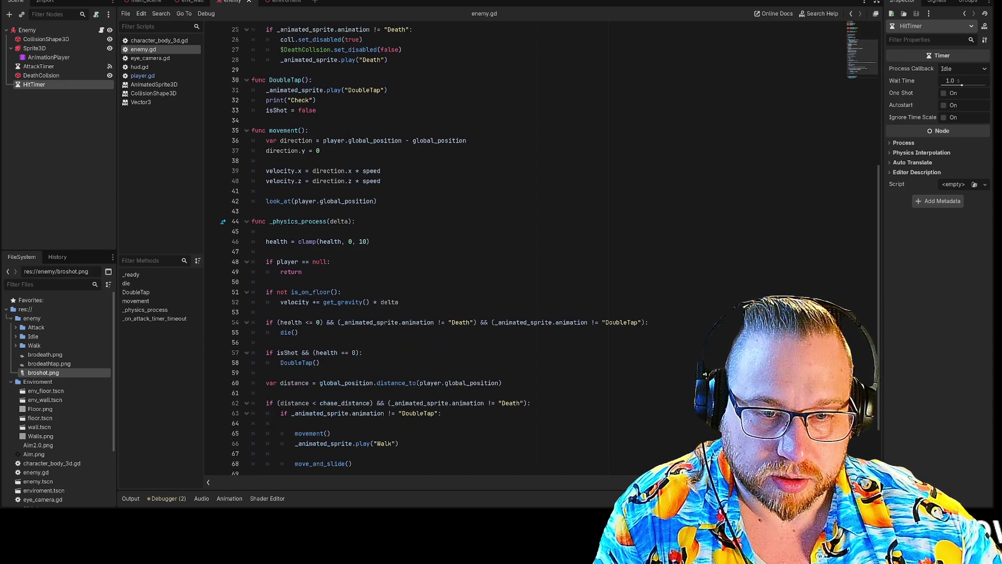
pyautogui.scroll(-2, 470, 250)
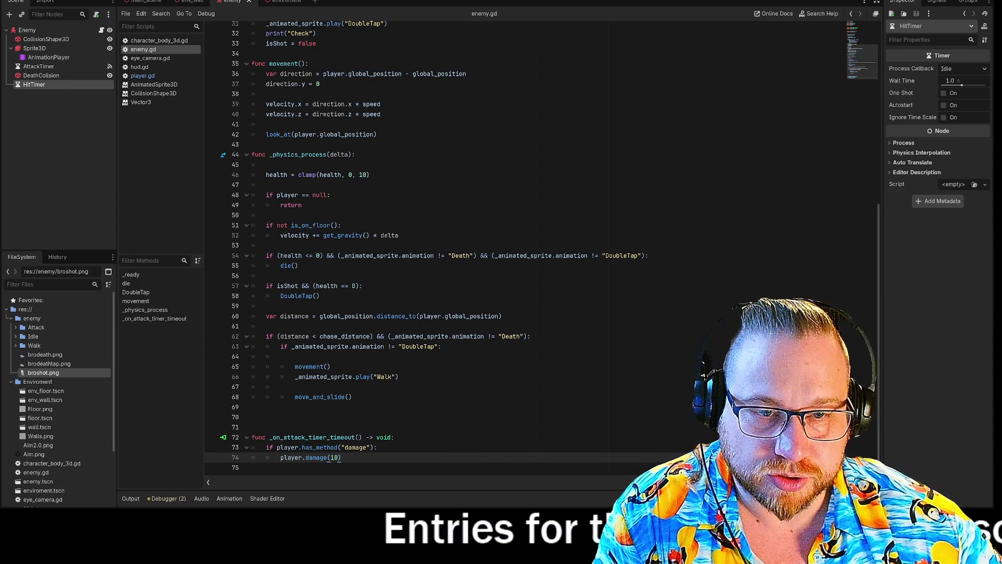
pyautogui.moveTo(266, 225); pyautogui.dragTo(341, 224)
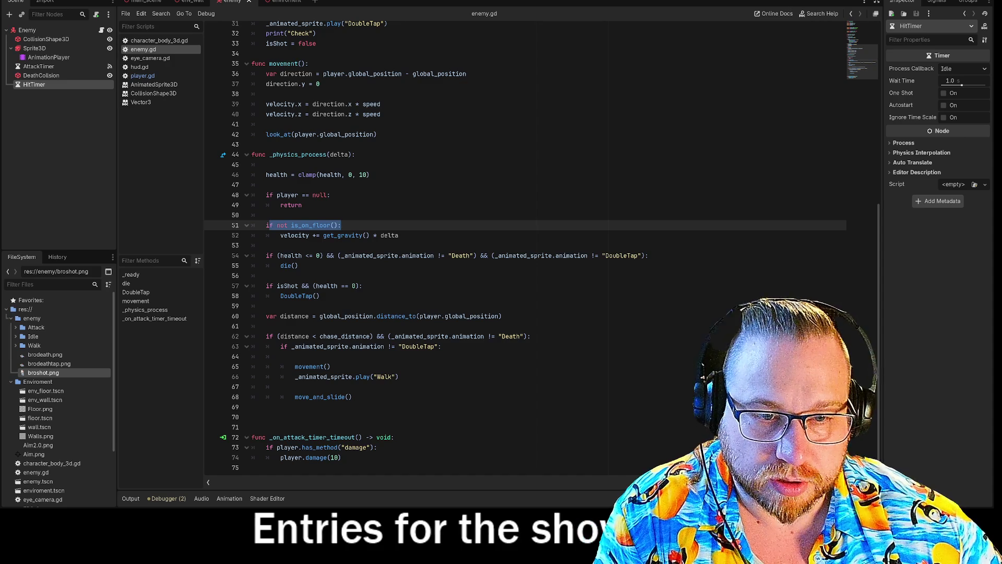
# Below the death check, write the condition 'if isShot && (health > 0):'
pyautogui.click(266, 275)
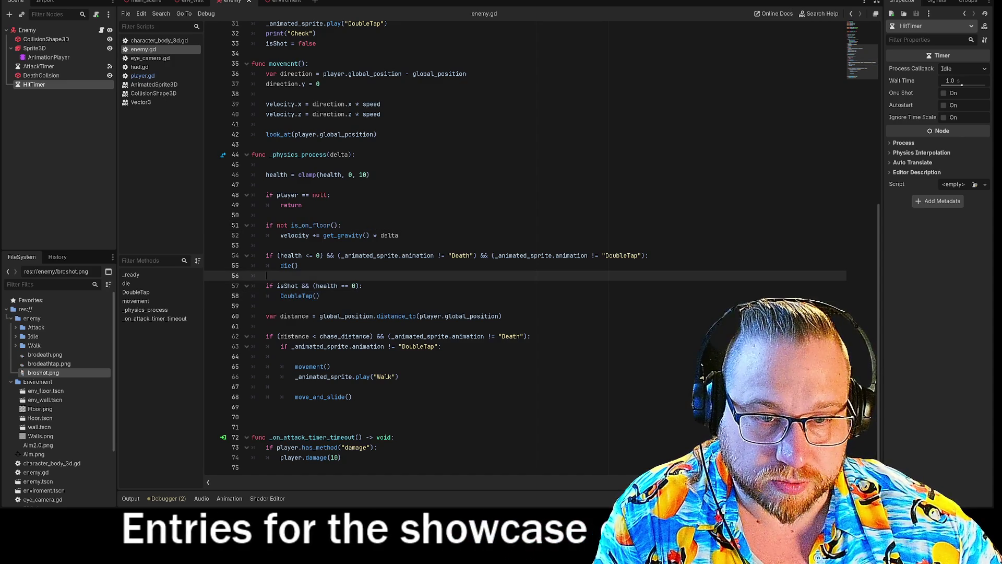
pyautogui.press('Return')
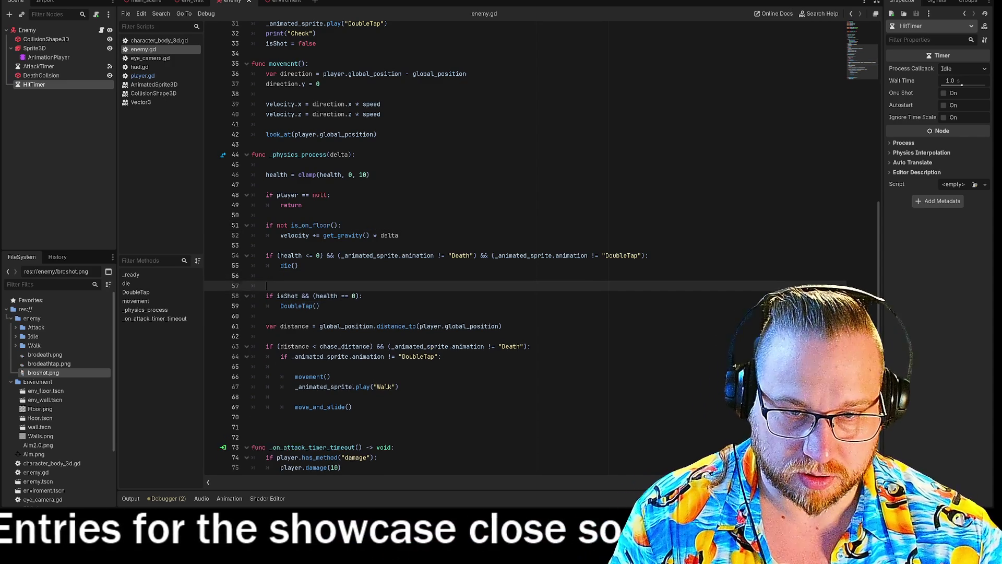
pyautogui.press('Return')
pyautogui.press('Up')
pyautogui.write('if ')
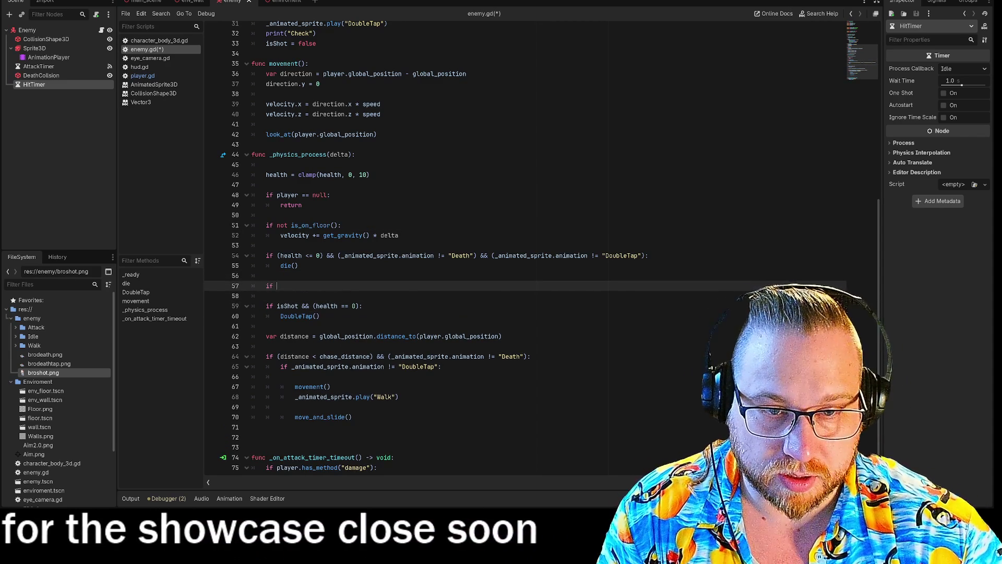
pyautogui.write('i')
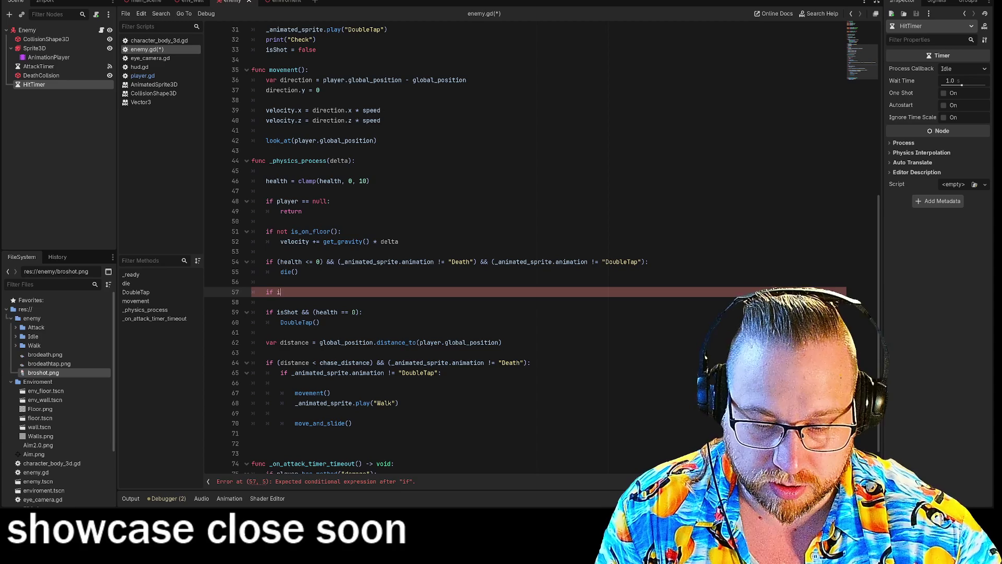
pyautogui.write('sShot')
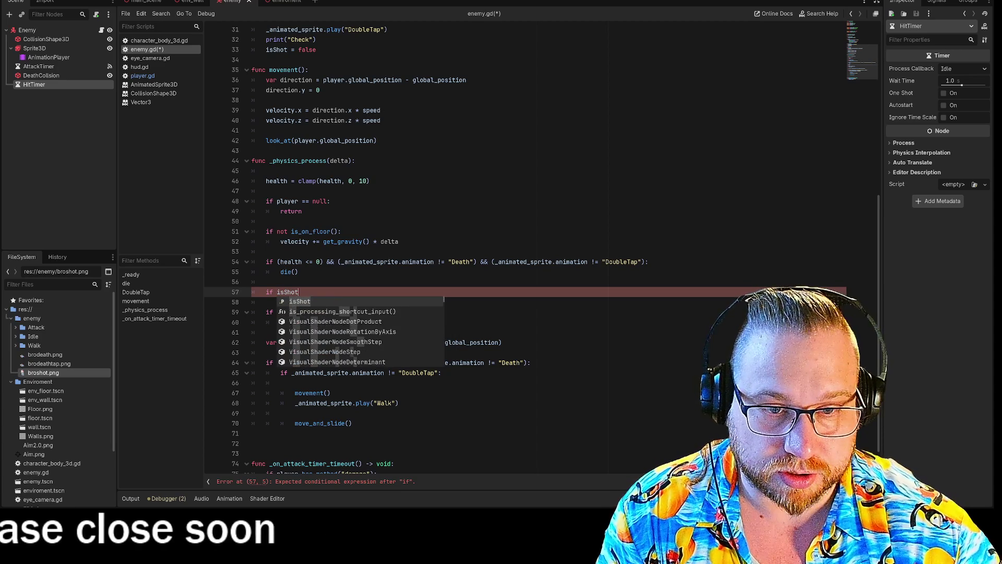
pyautogui.press('Escape')
pyautogui.press('Return')
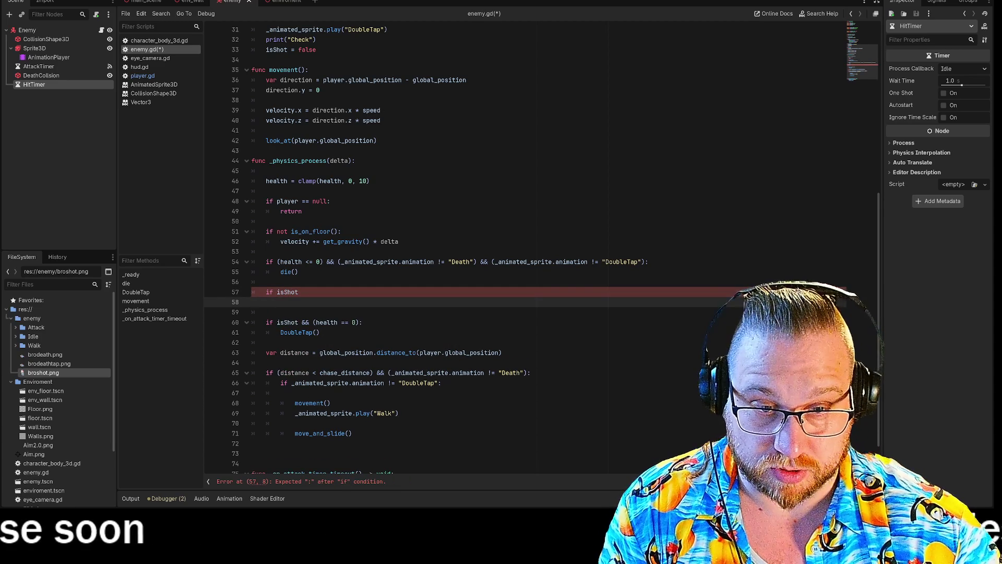
pyautogui.press('BackSpace')
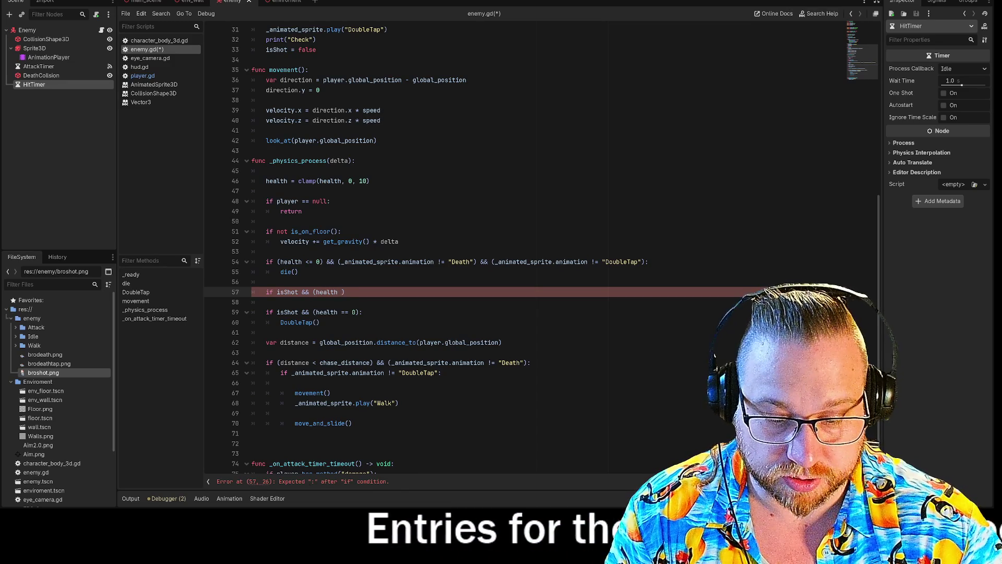
pyautogui.write('0):')
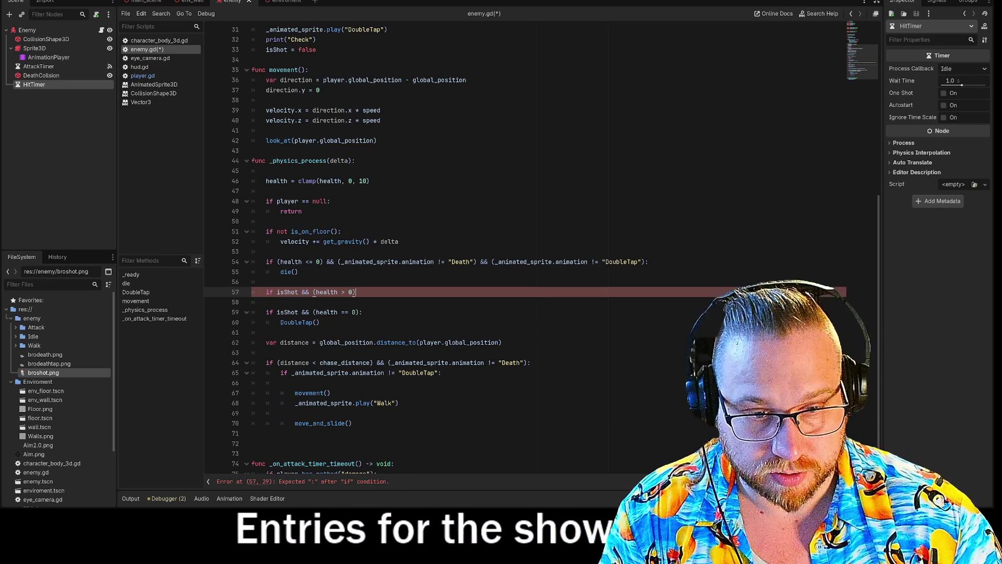
pyautogui.press('Return')
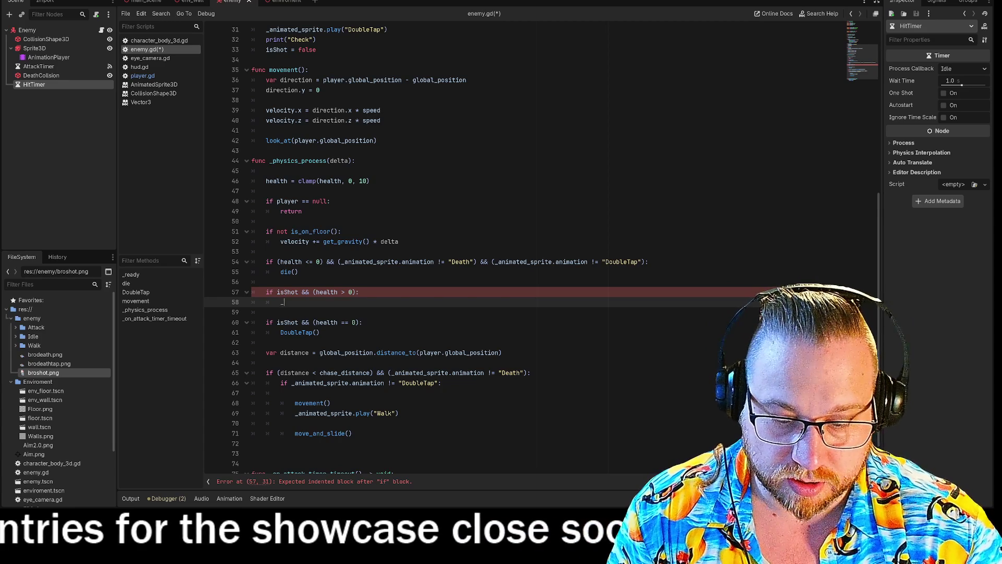
# Inside it, add _animated_sprite.play("Hit") using autocomplete, then run the game with F5
pyautogui.write('_an')
pyautogui.press('Return')
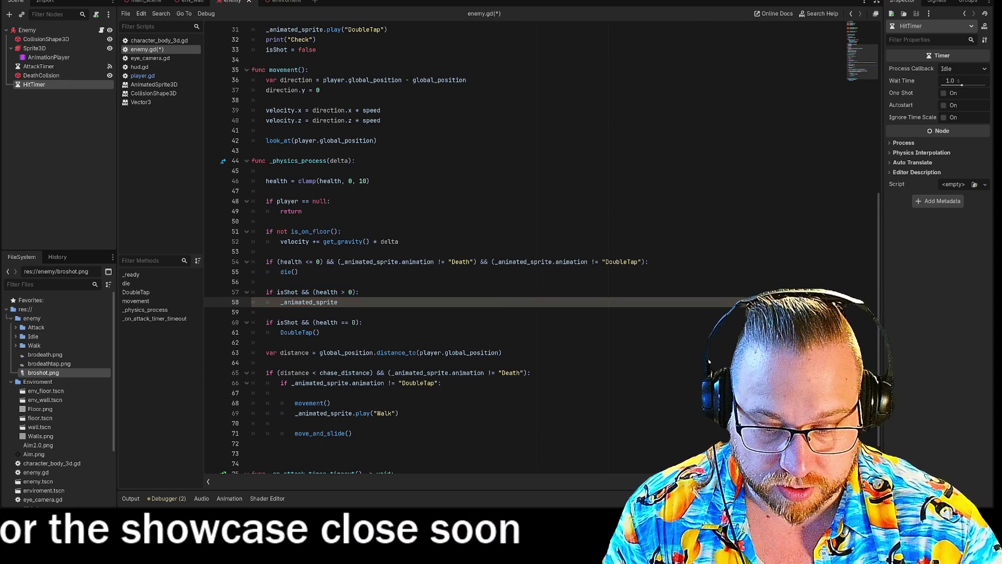
pyautogui.write('.an')
pyautogui.press('Return')
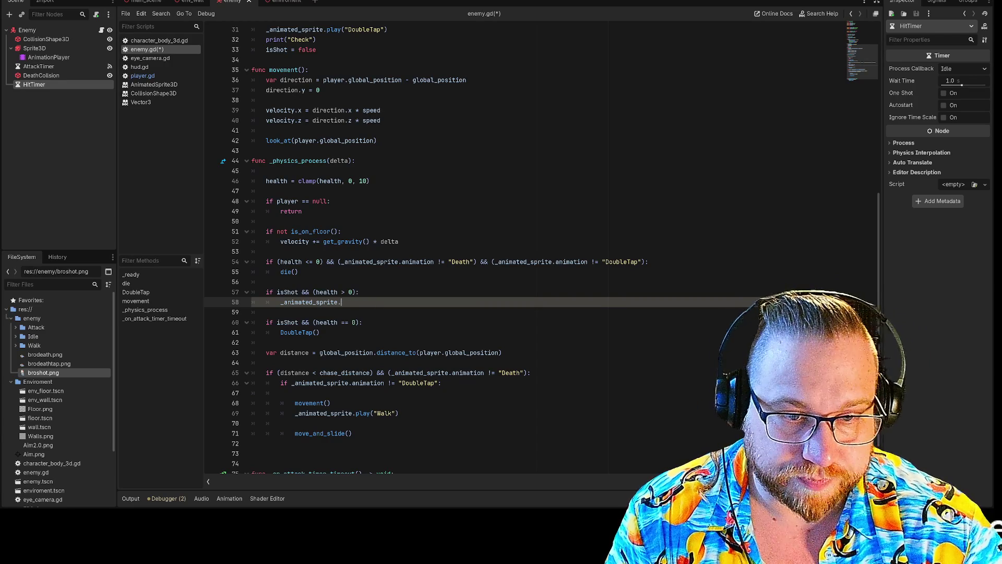
pyautogui.write('pla')
pyautogui.press('Return')
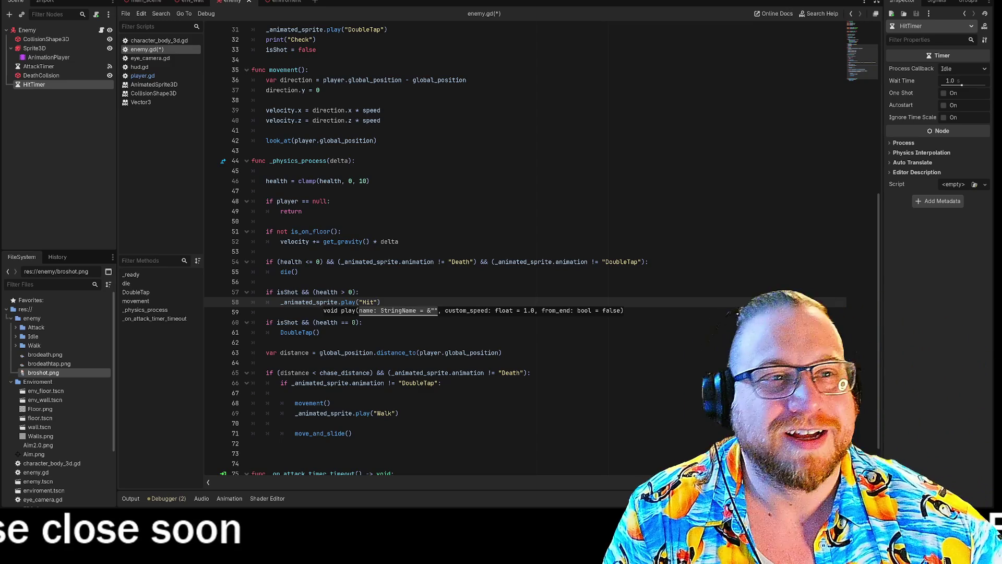
pyautogui.press('F5')
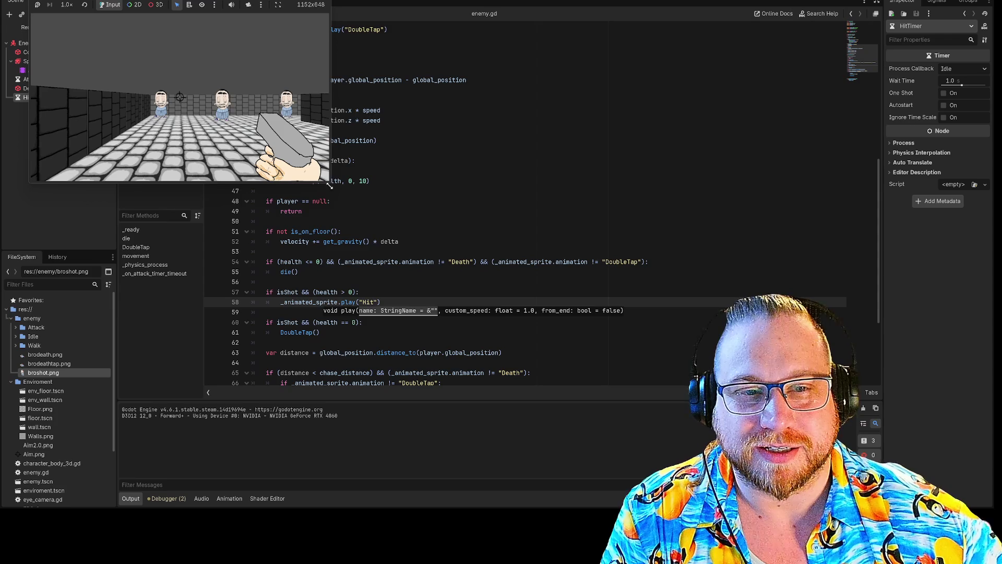
# Enlarge the game window, shoot several enemies to check their Hit reaction, then stop the game
pyautogui.moveTo(330, 185); pyautogui.dragTo(681, 441)
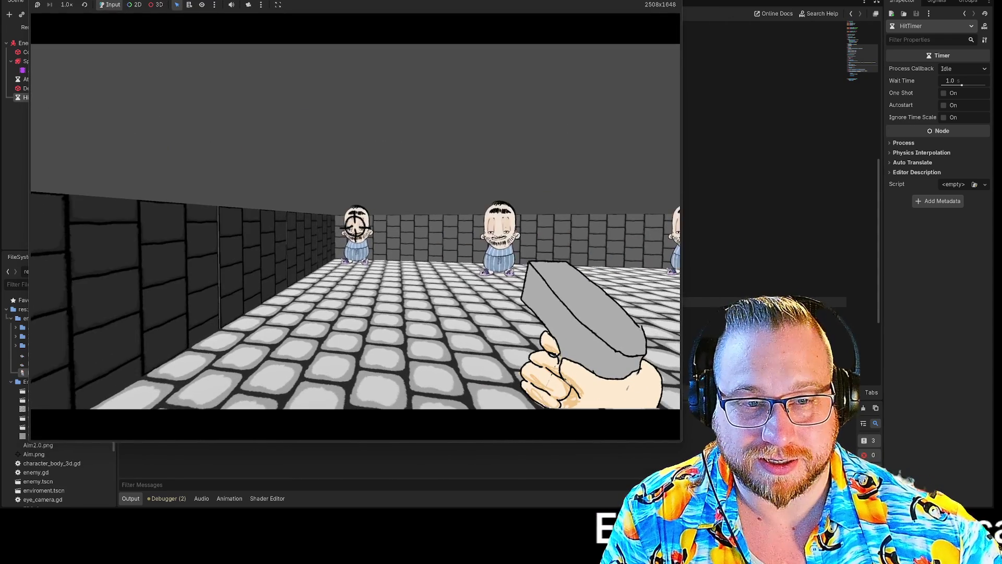
pyautogui.click(356, 226)
pyautogui.moveTo(355, 226)
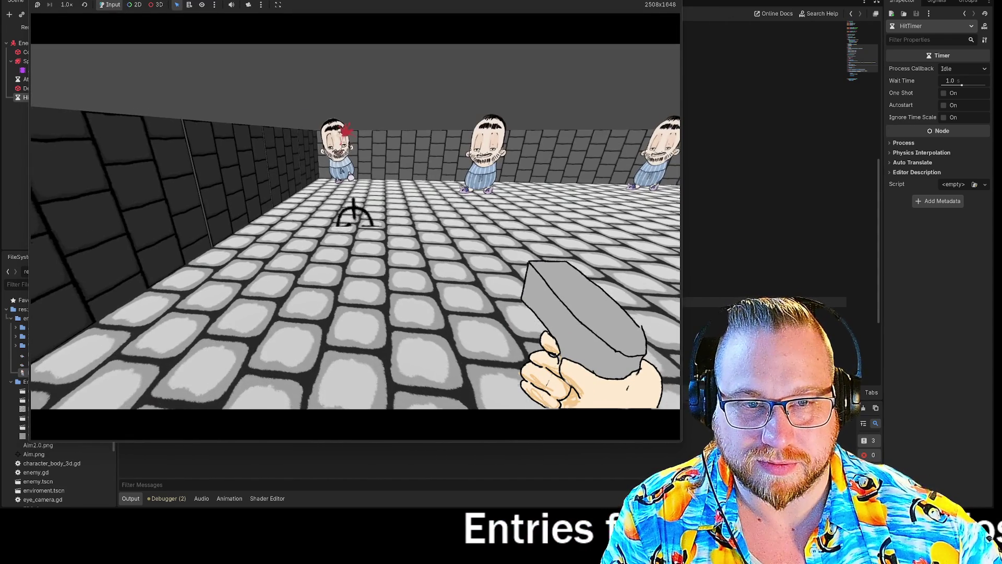
pyautogui.click(359, 225)
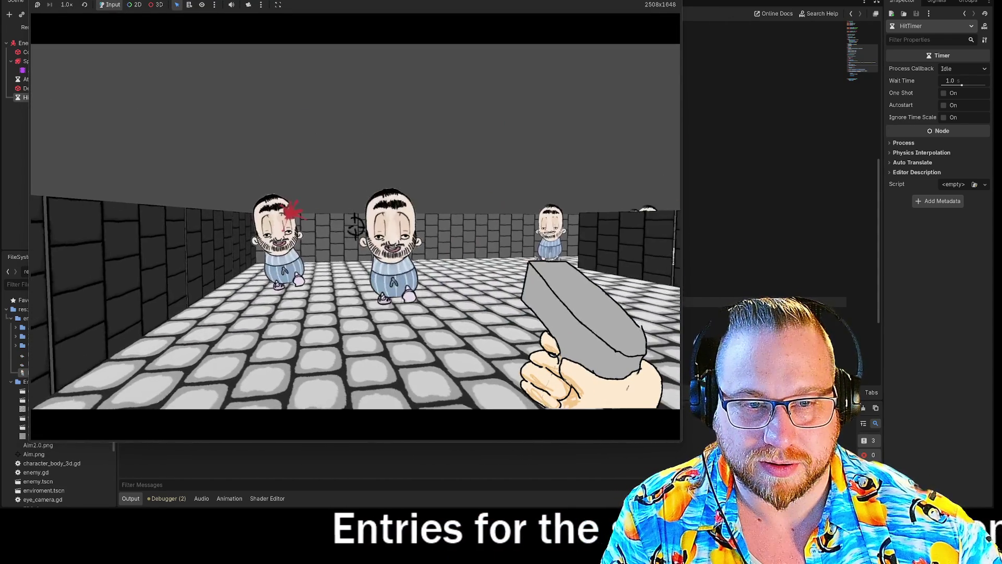
pyautogui.click(355, 232)
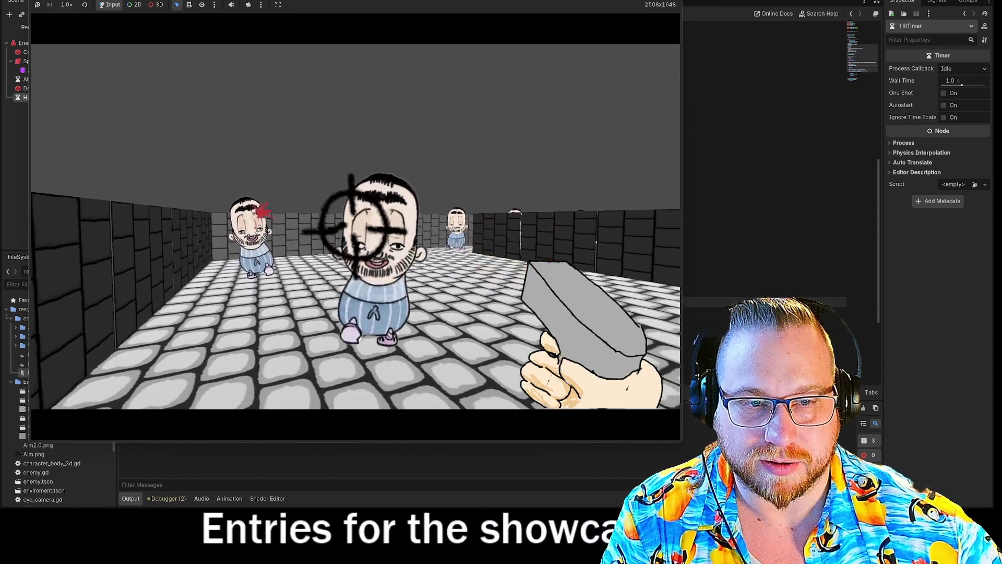
pyautogui.moveTo(356, 229)
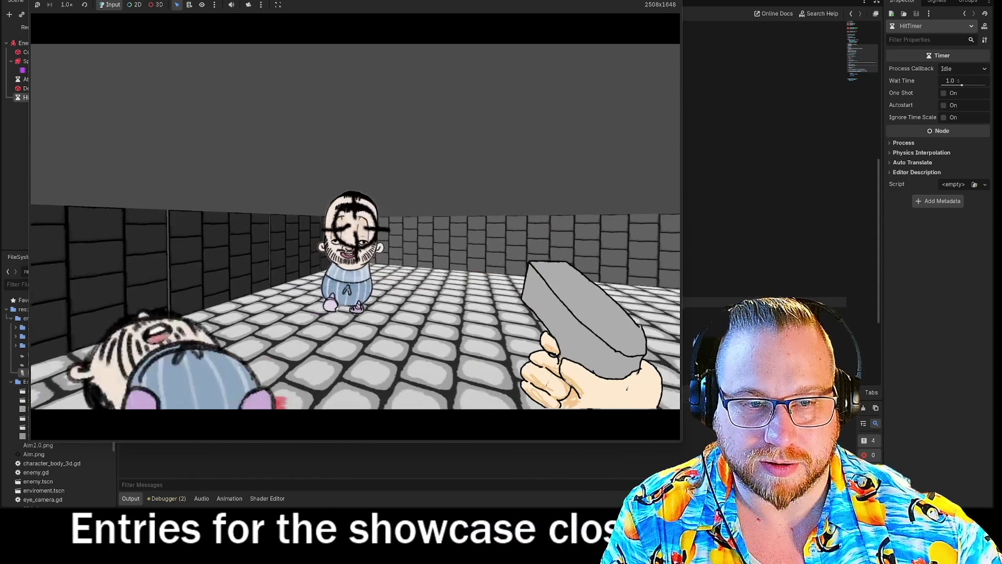
pyautogui.click(356, 230)
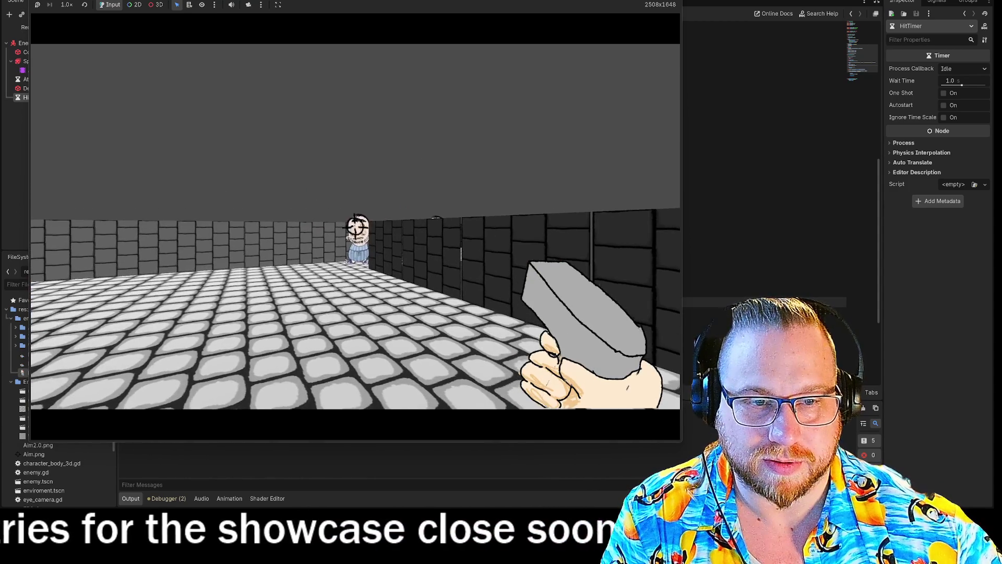
pyautogui.click(355, 224)
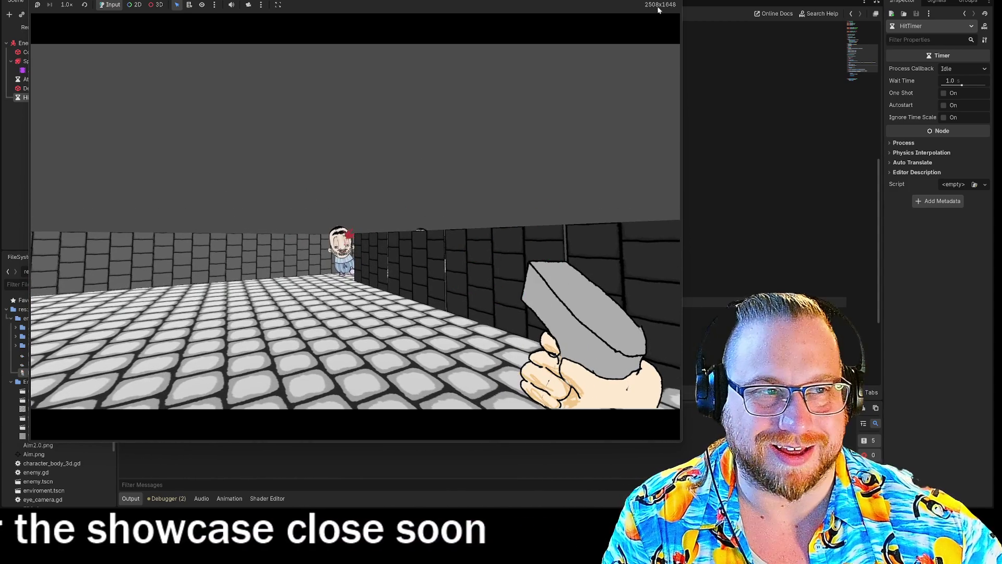
pyautogui.press('Escape')
pyautogui.scroll(-2, 522, 208)
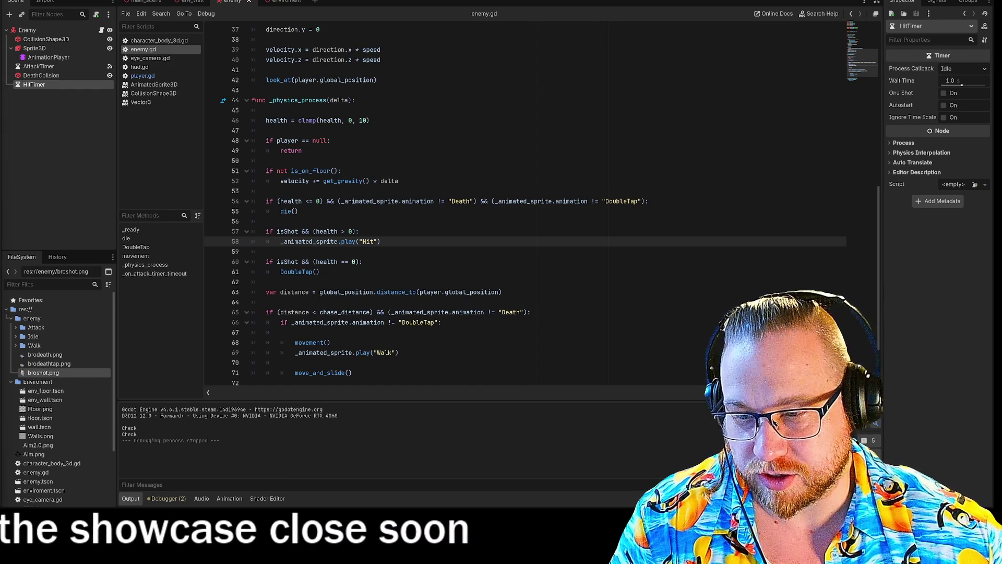
# Insert 'await get_tree().create_timer(1).timeout' below play("Hit") and run the game with F5
pyautogui.press('Return')
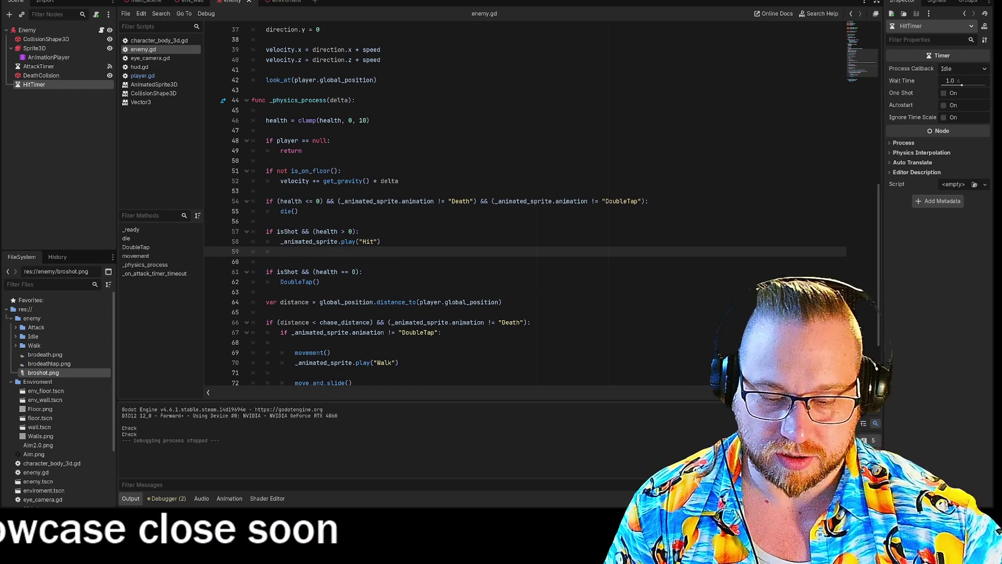
pyautogui.write('await get_tree().create_timer(1).timeout')
pyautogui.click(362, 271)
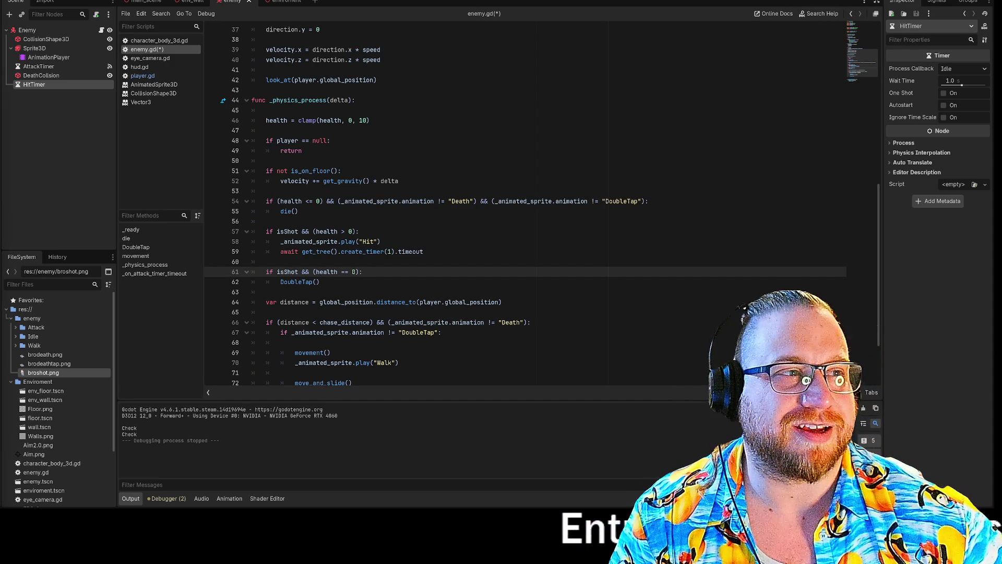
pyautogui.press('F5')
# Move the game window to the top-left, test the one-second hit delay, then stop the game
pyautogui.moveTo(406, 125); pyautogui.dragTo(109, 0)
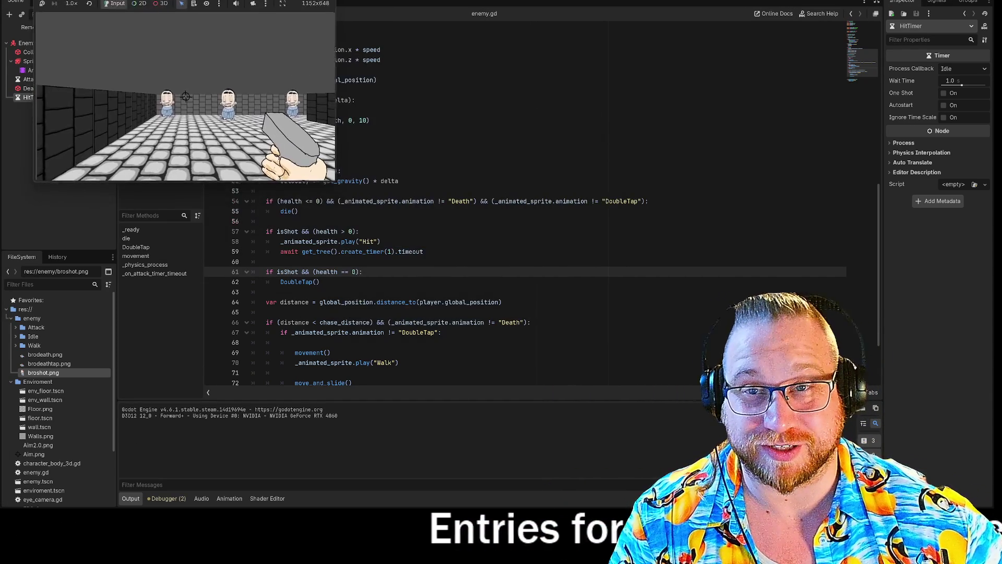
pyautogui.moveTo(297, 171)
pyautogui.mouseDown()
pyautogui.moveTo(284, 167)
pyautogui.moveTo(593, 413)
pyautogui.moveTo(666, 411)
pyautogui.mouseUp()
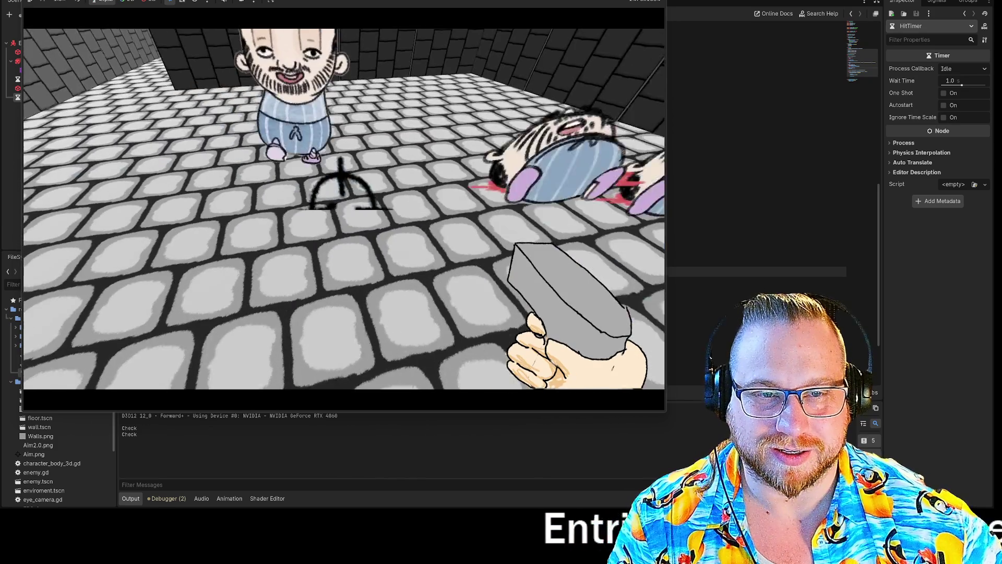
pyautogui.press('F8')
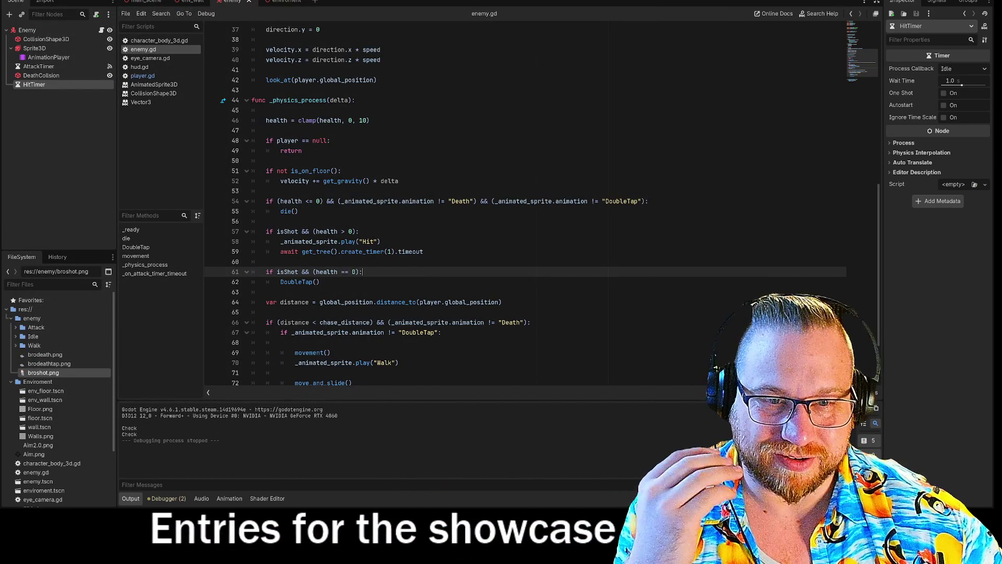
# Change line 59 from create_timer(1) to create_timer(0.2) after the Hit animation call
pyautogui.moveTo(284, 241); pyautogui.dragTo(381, 241)
pyautogui.click(357, 242)
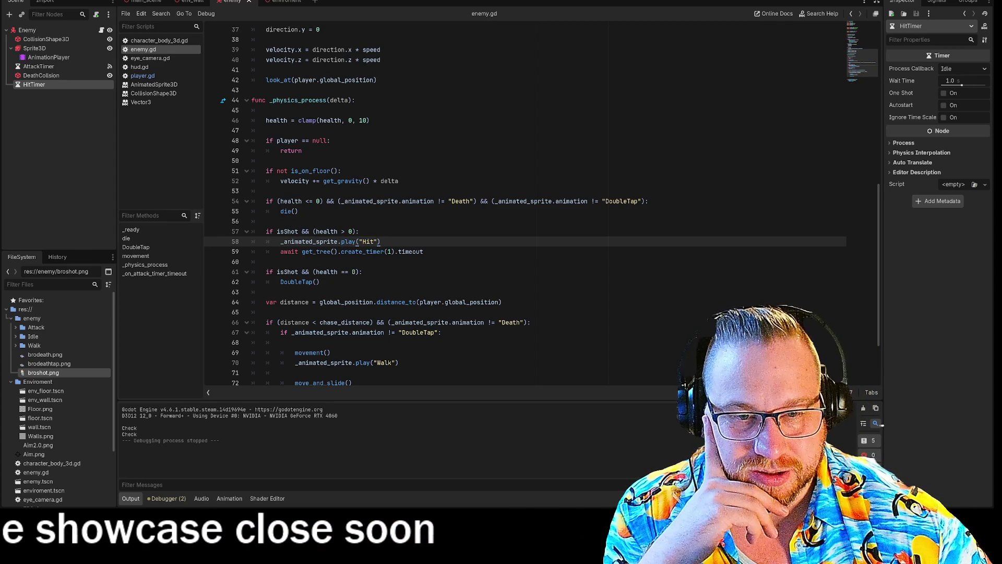
pyautogui.scroll(-2, 356, 242)
pyautogui.press('End')
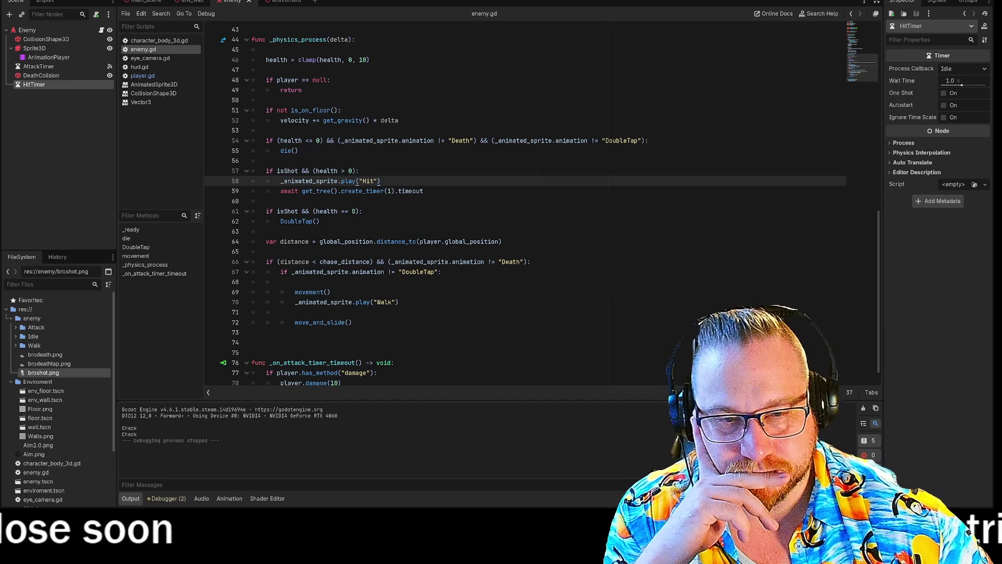
pyautogui.click(389, 191)
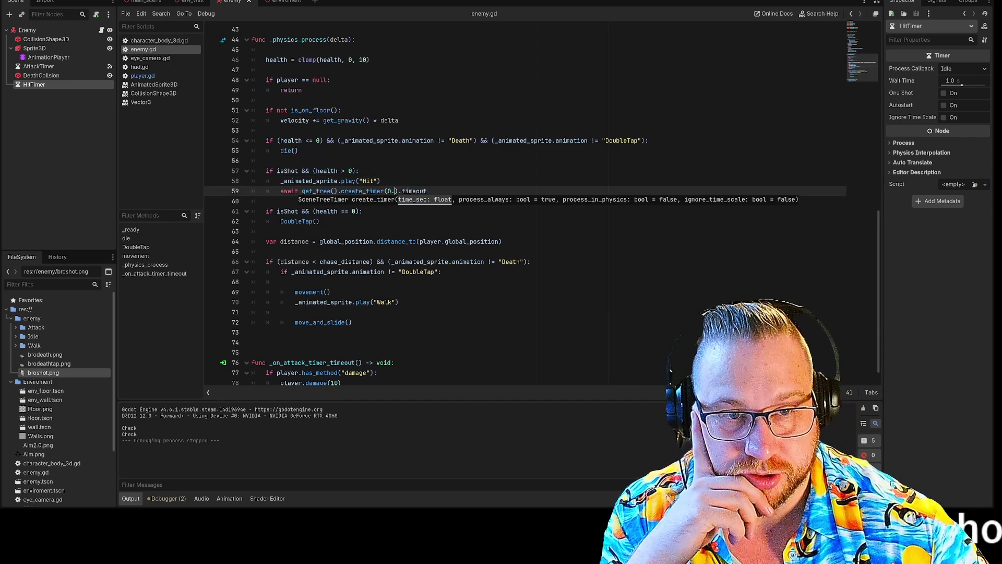
pyautogui.write('2')
pyautogui.click(266, 252)
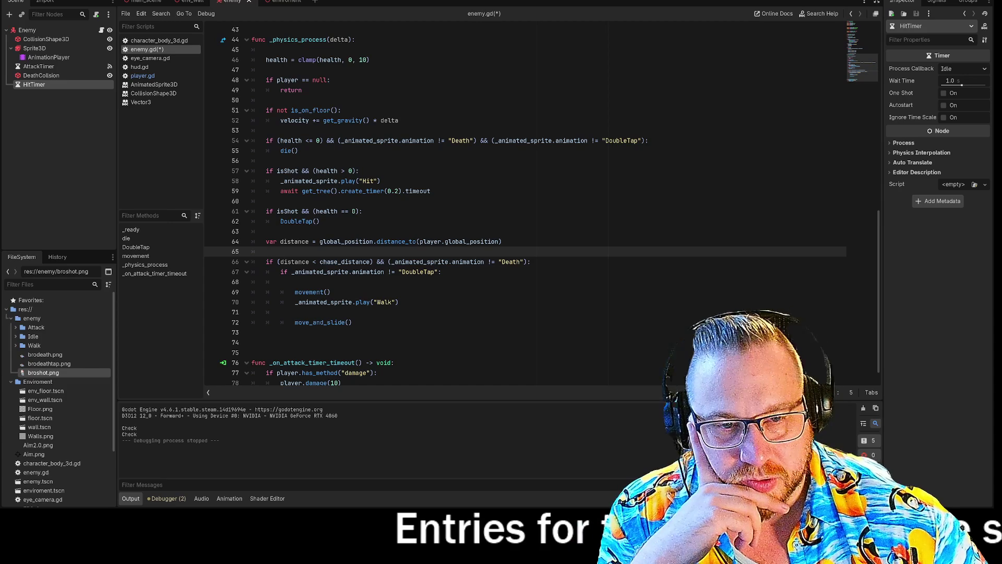
pyautogui.click(431, 191)
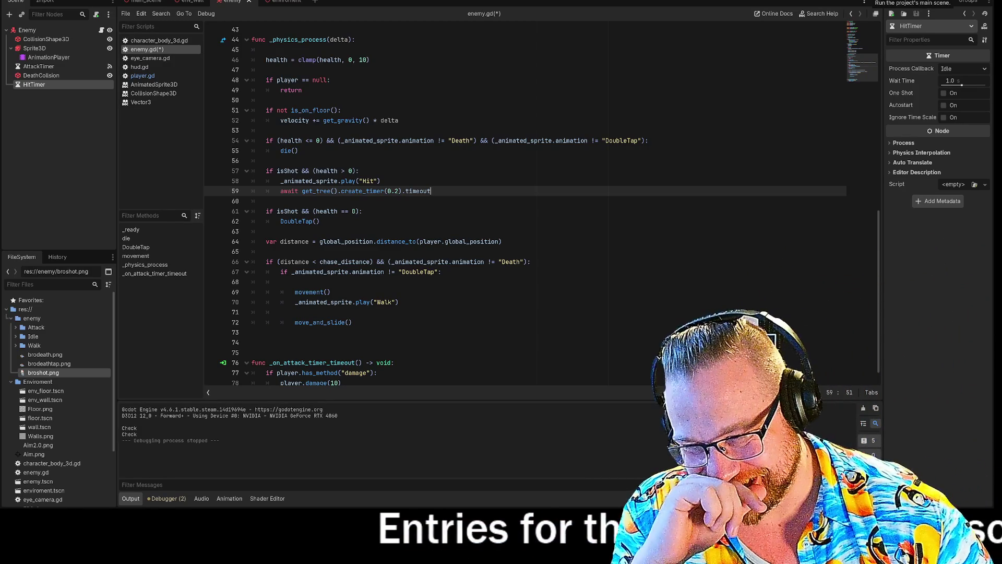
# Save and run the game, enlarge its window, and shoot down the two nearby enemies
pyautogui.click(869, 1)
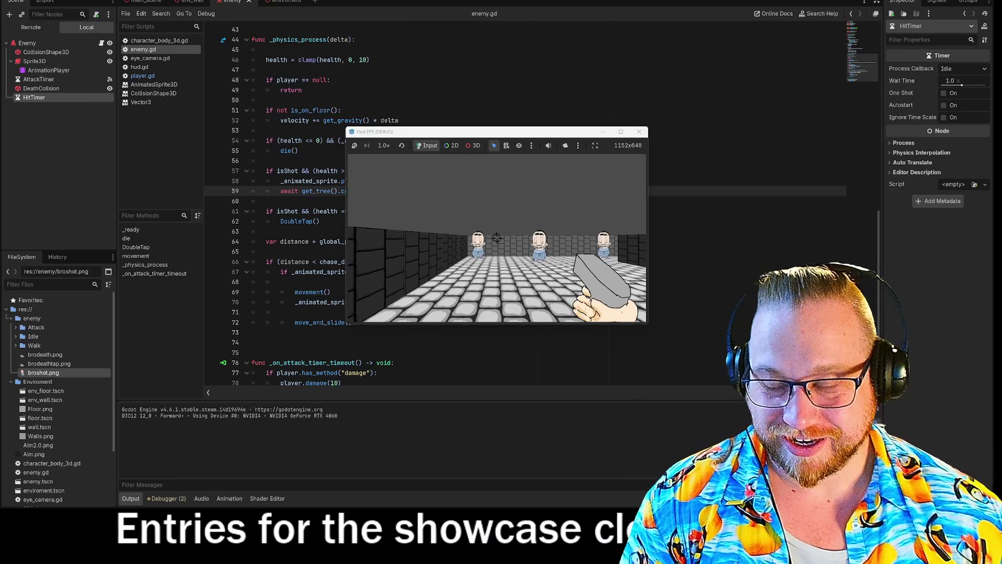
pyautogui.moveTo(595, 131)
pyautogui.mouseDown()
pyautogui.moveTo(646, 127)
pyautogui.moveTo(254, 1)
pyautogui.mouseUp()
pyautogui.moveTo(308, 173)
pyautogui.mouseDown()
pyautogui.moveTo(436, 239)
pyautogui.moveTo(640, 416)
pyautogui.moveTo(683, 427)
pyautogui.mouseUp()
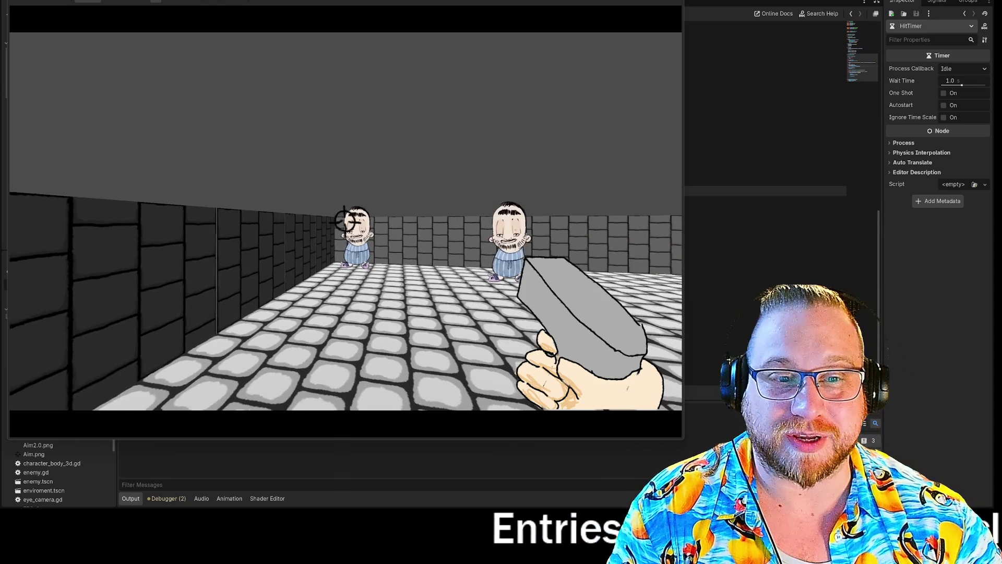
pyautogui.click(345, 254)
pyautogui.press('w')
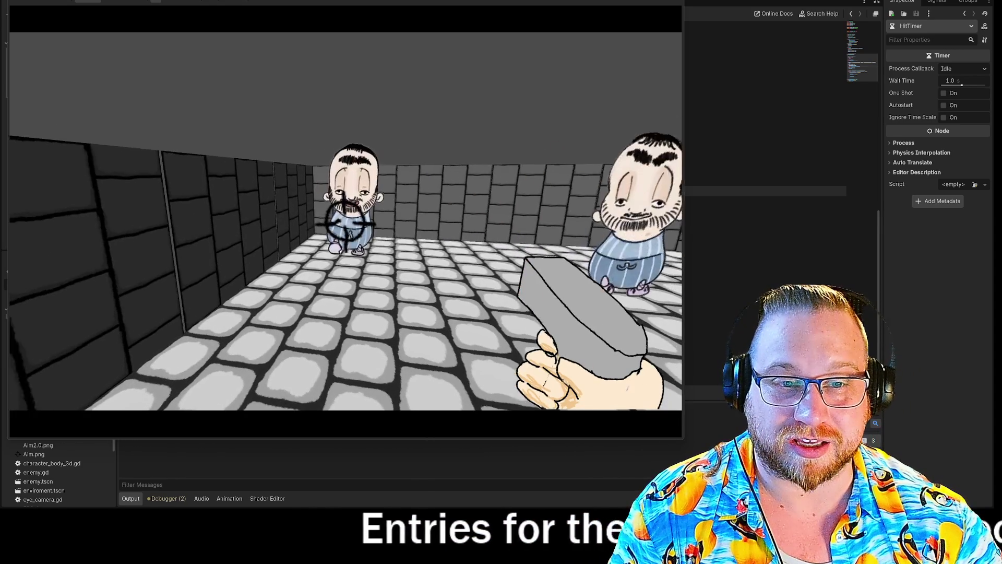
pyautogui.click(343, 214)
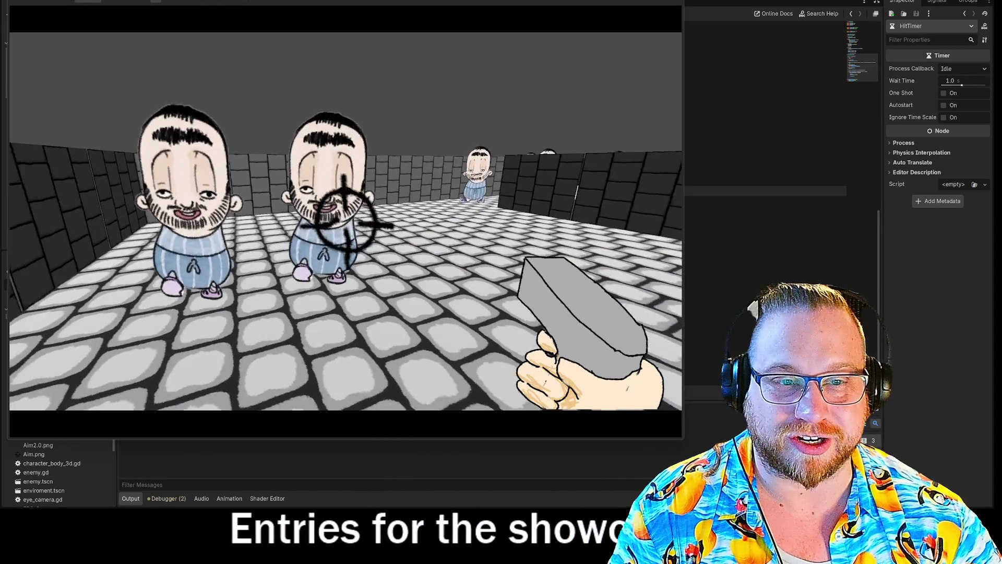
pyautogui.click(345, 219)
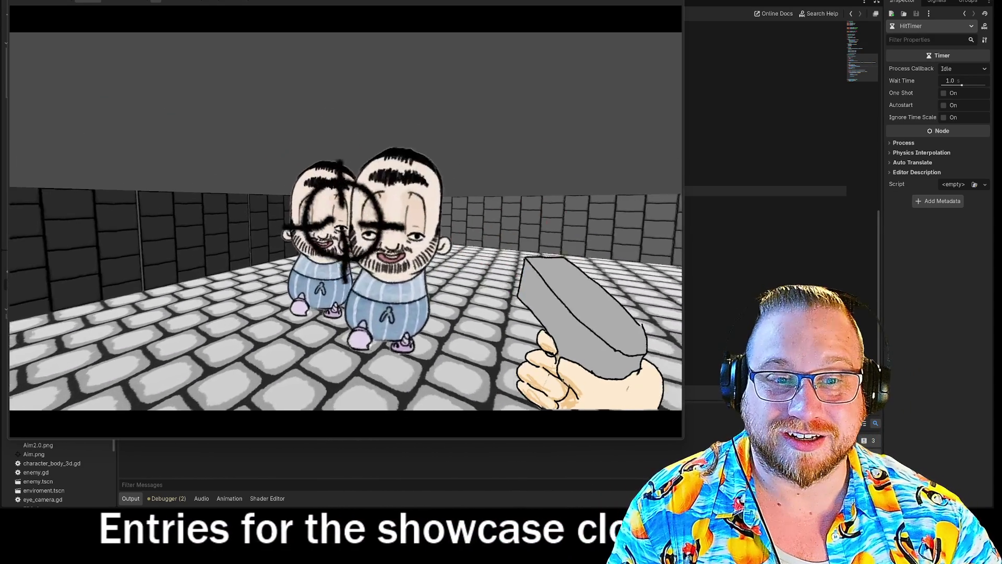
pyautogui.click(349, 223)
pyautogui.click(348, 220)
# Advance into the corridor, shoot the enemy there, then stop the game
pyautogui.moveTo(345, 221)
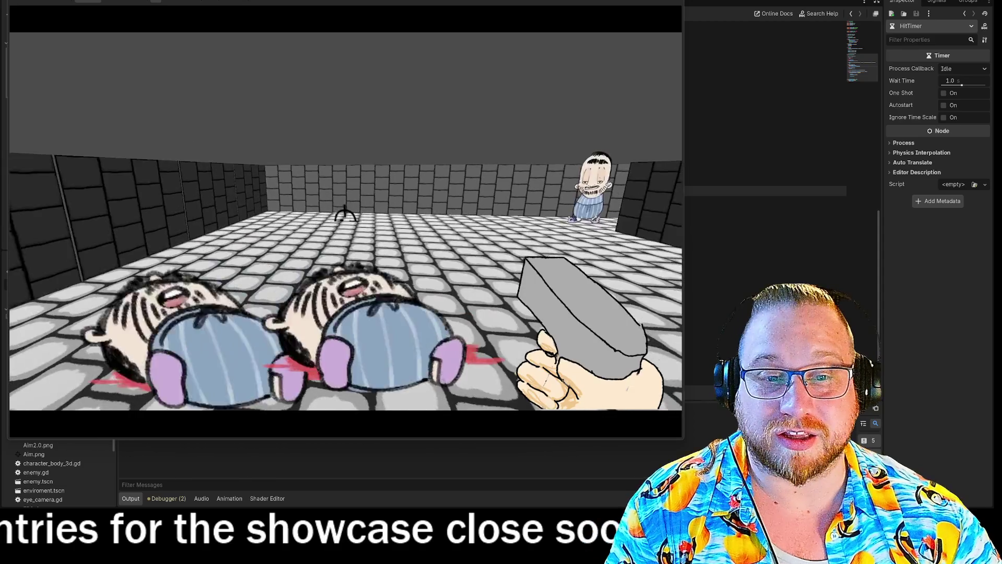
pyautogui.press('w')
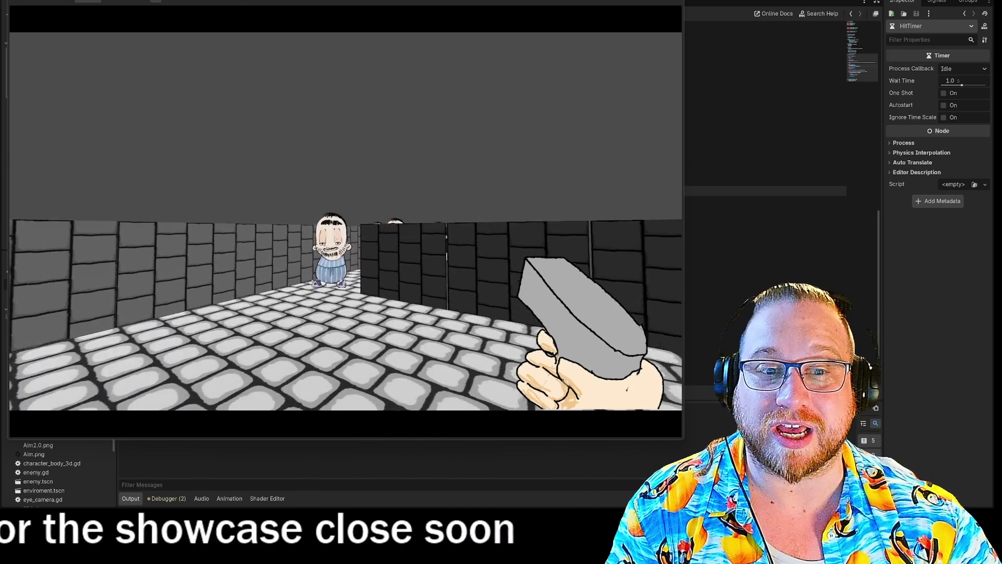
pyautogui.click(353, 220)
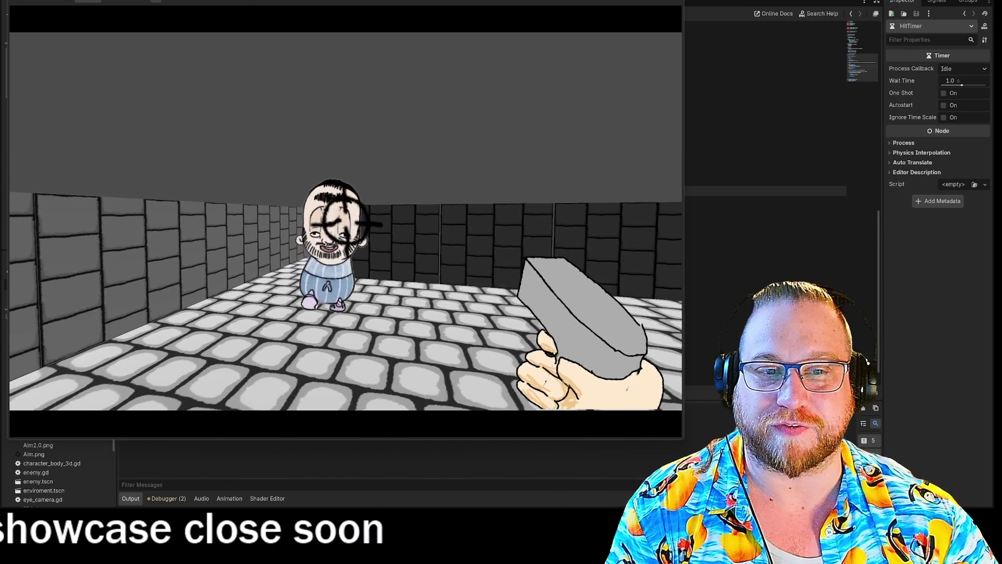
pyautogui.click(349, 224)
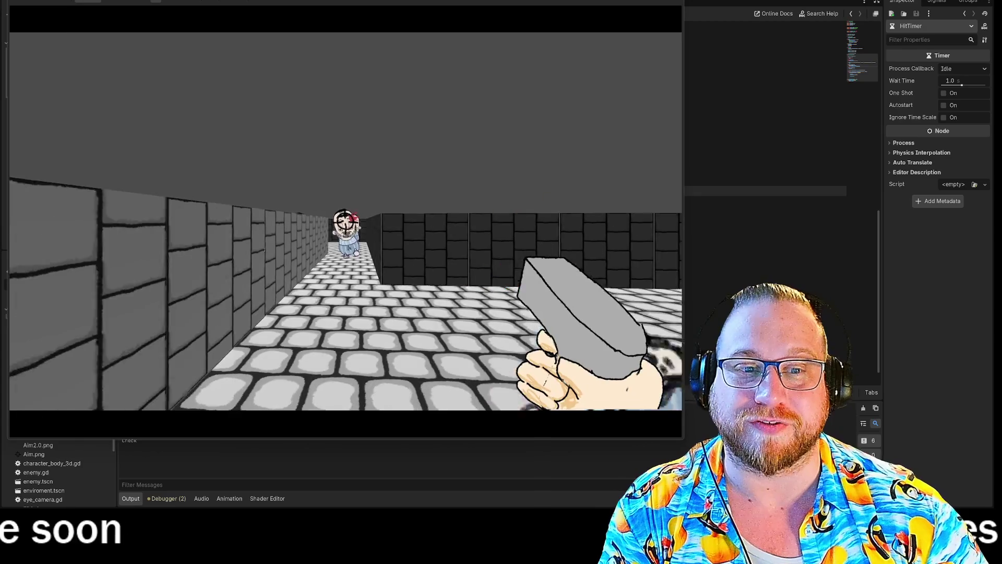
pyautogui.press('w')
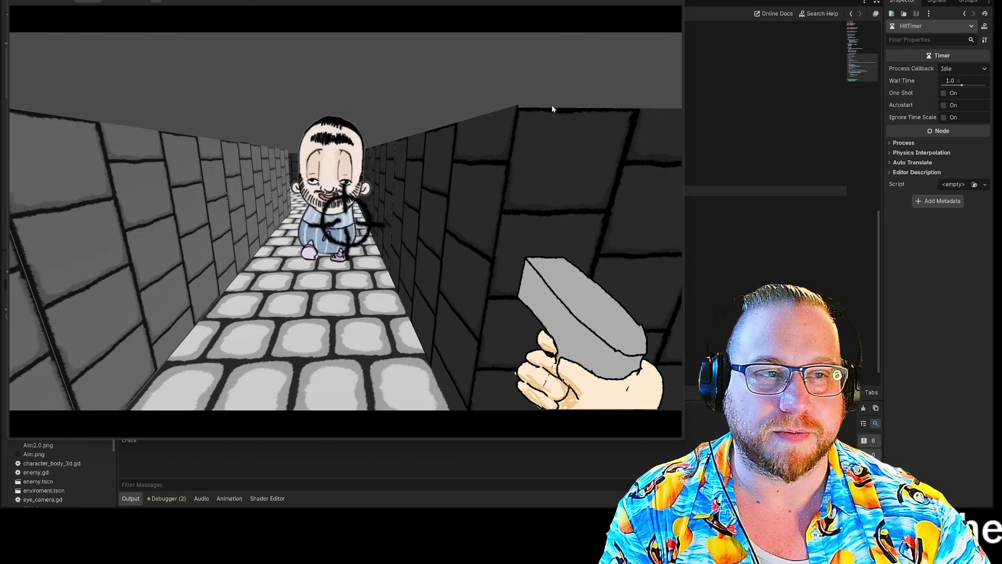
pyautogui.click(666, 2)
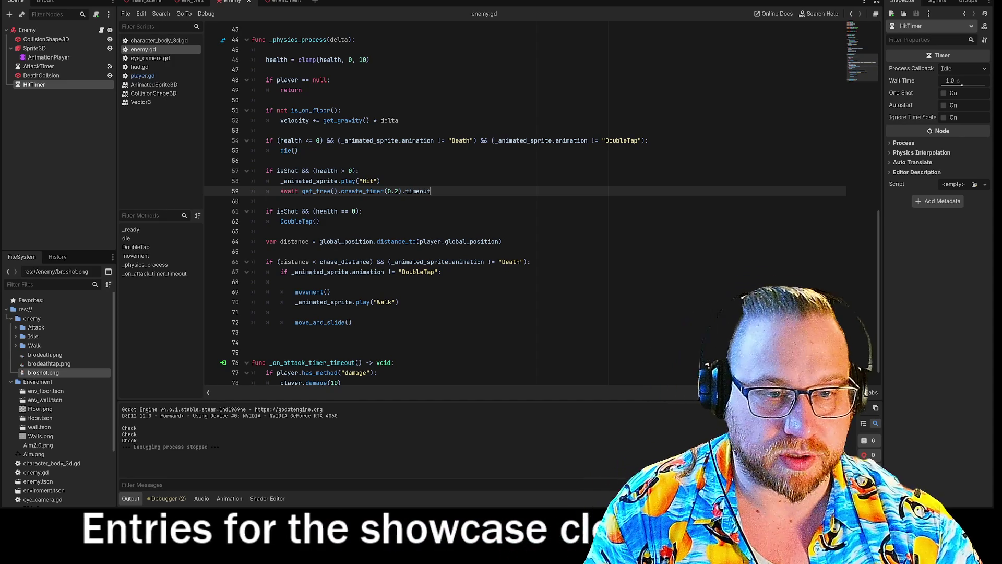
# Review the Hit and 0.2-second timer lines 57–61 in enemy.gd, then run the game again
pyautogui.scroll(1, 521, 204)
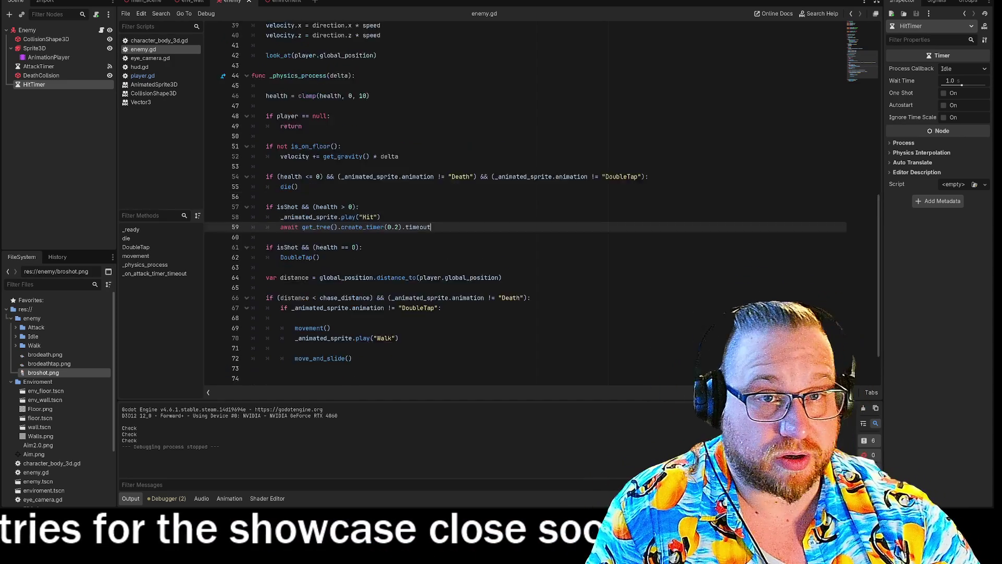
pyautogui.scroll(1, 522, 203)
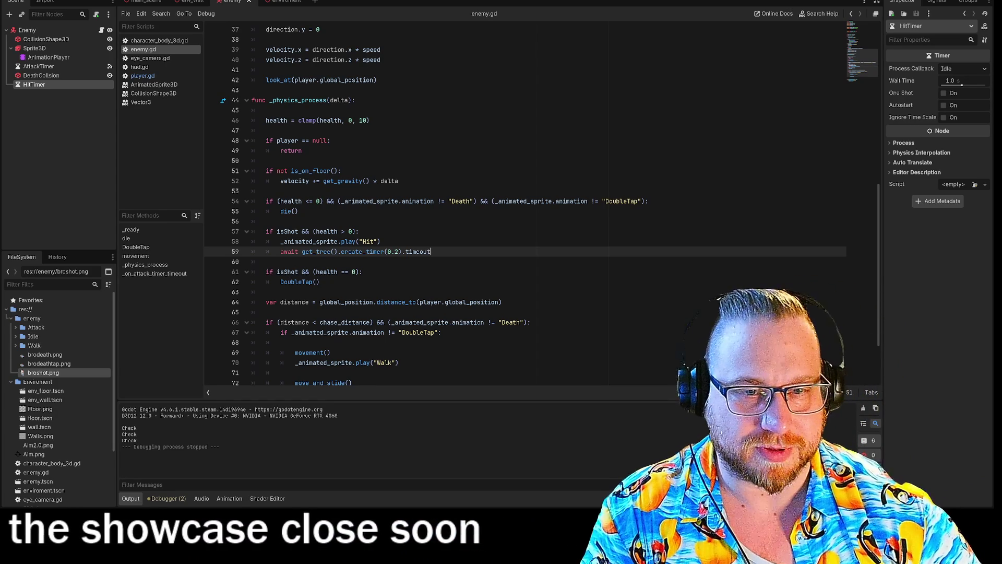
pyautogui.click(267, 261)
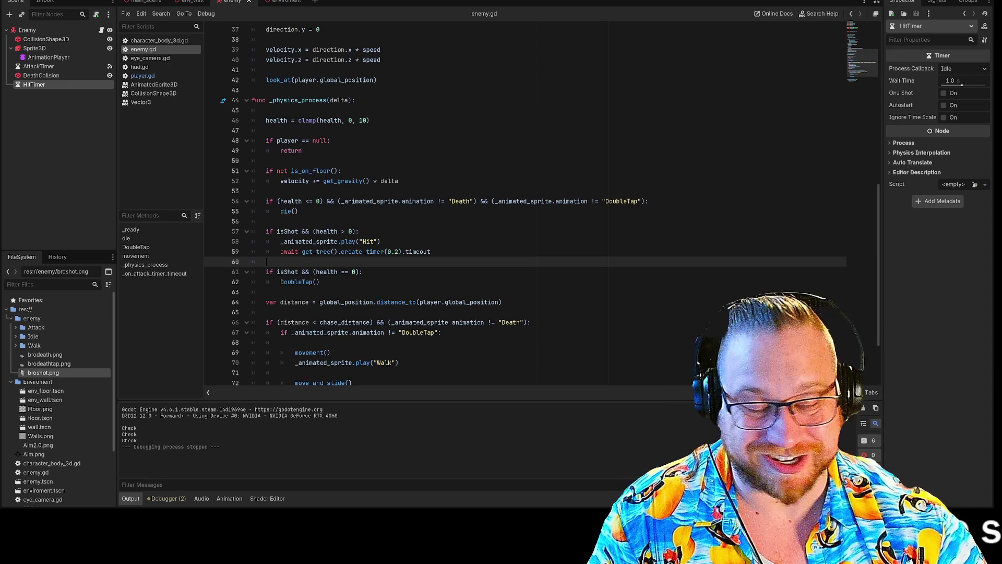
pyautogui.click(362, 272)
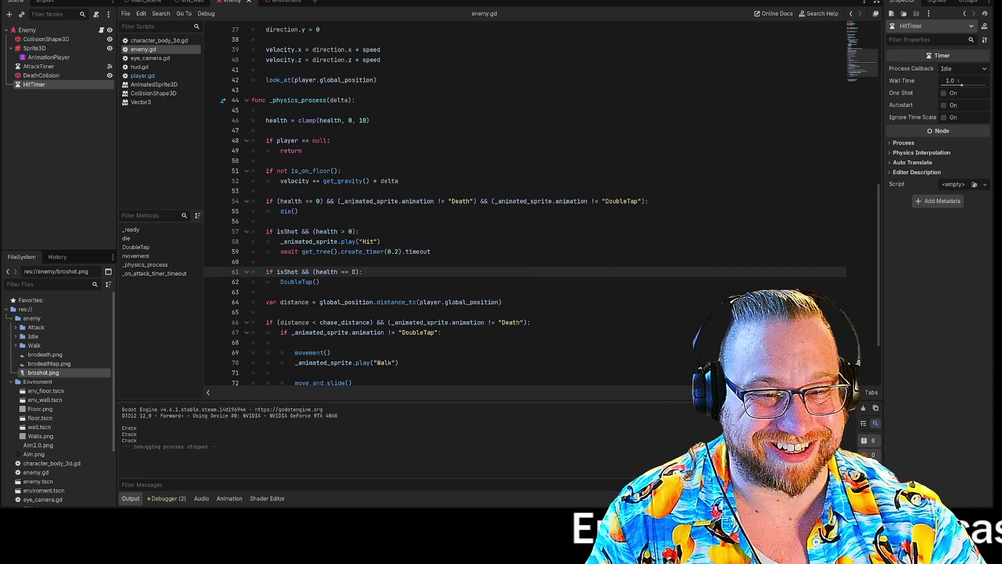
pyautogui.click(431, 251)
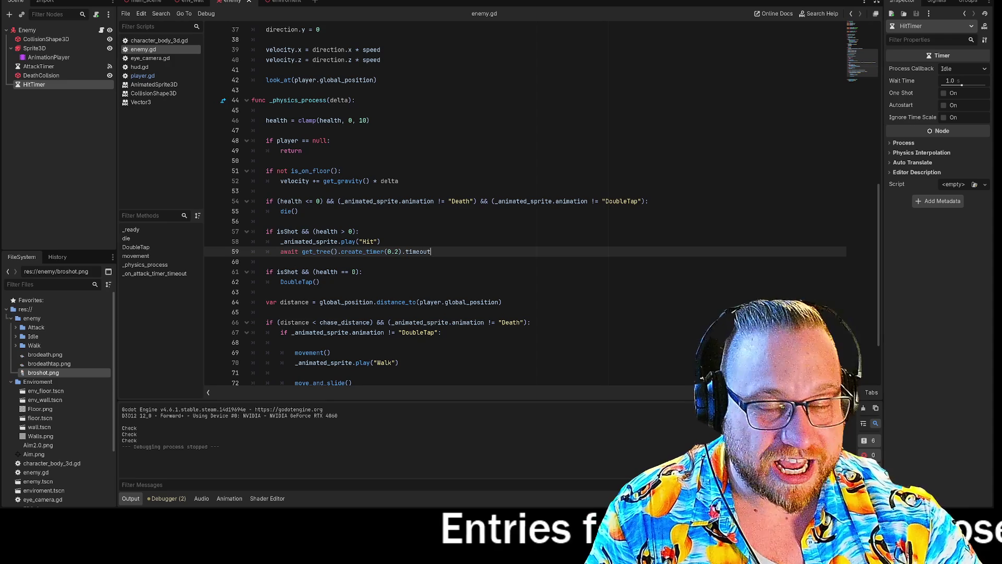
pyautogui.press('F5')
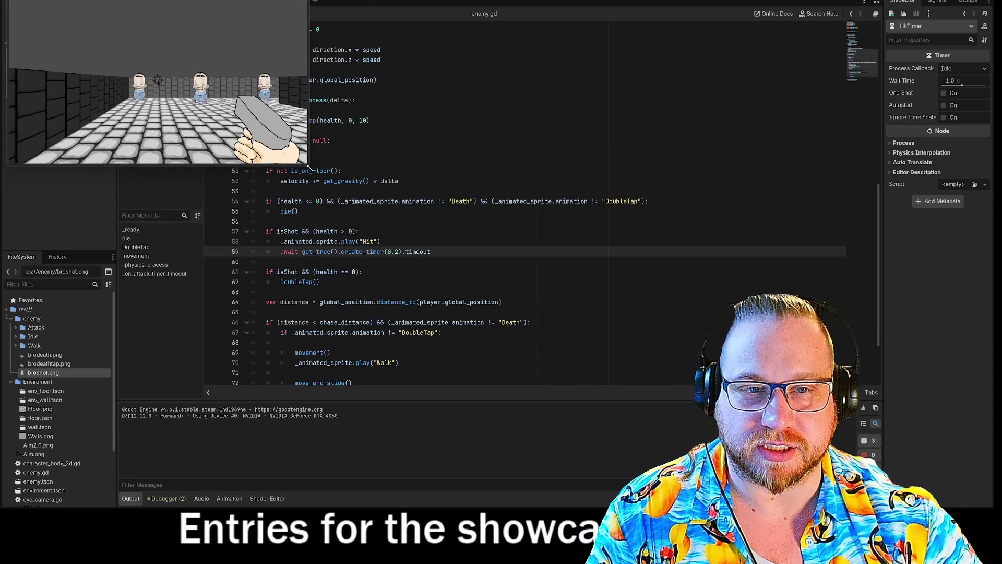
# Enlarge the game window, shoot down two enemies to watch their Hit reaction, then stop the game
pyautogui.moveTo(308, 166); pyautogui.dragTo(786, 438)
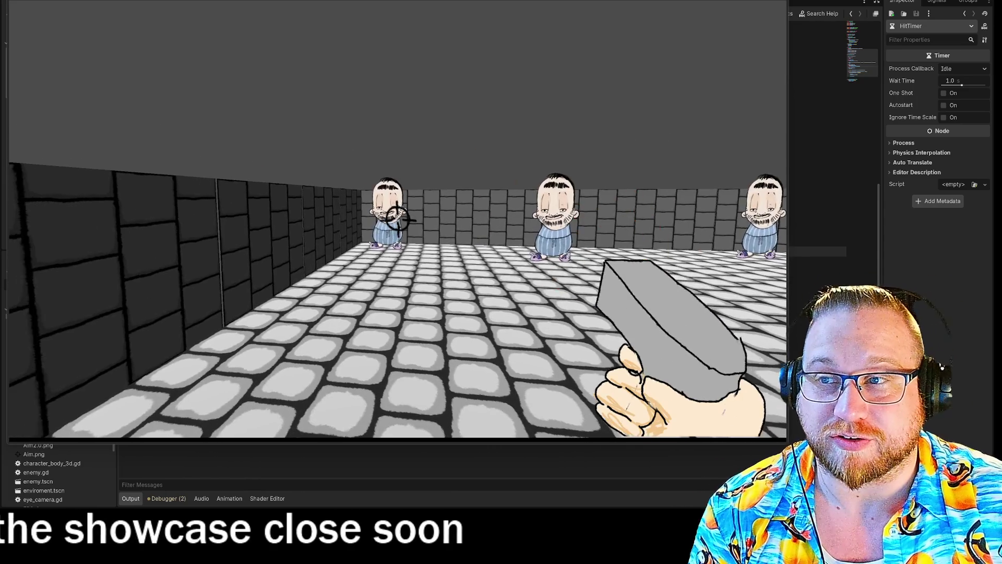
pyautogui.click(398, 221)
pyautogui.click(396, 219)
pyautogui.click(398, 221)
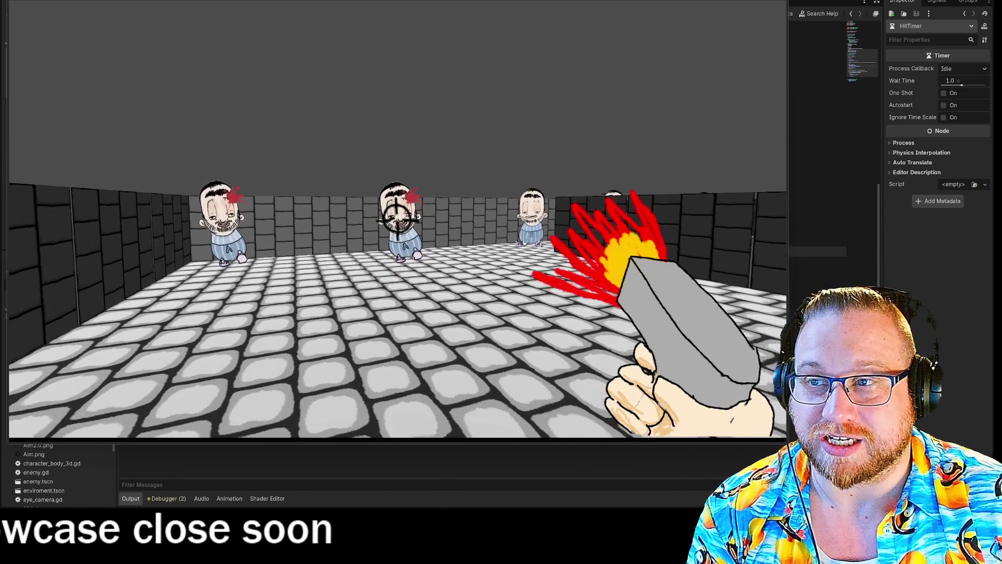
pyautogui.click(398, 219)
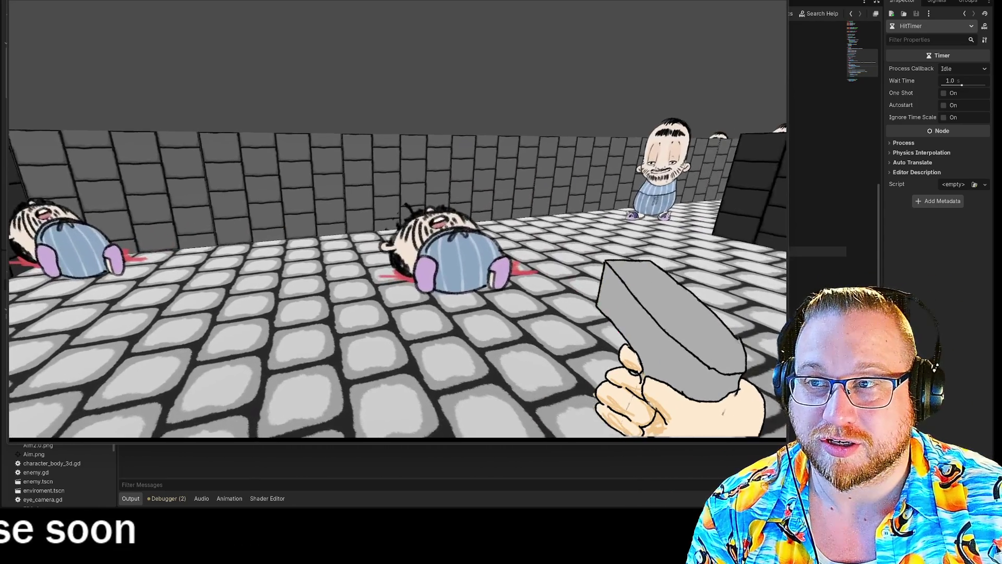
pyautogui.click(396, 222)
pyautogui.click(397, 221)
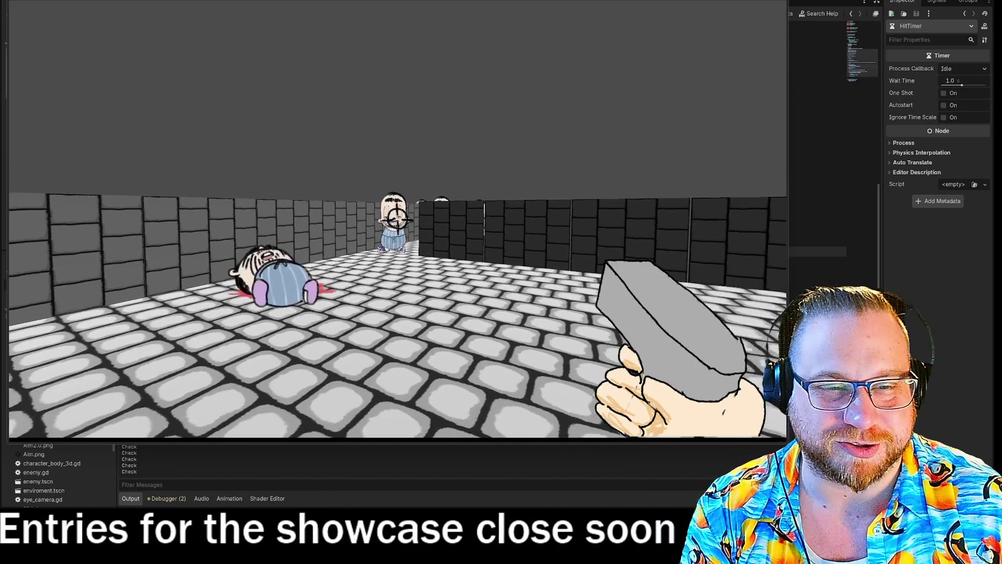
pyautogui.click(396, 217)
pyautogui.click(399, 217)
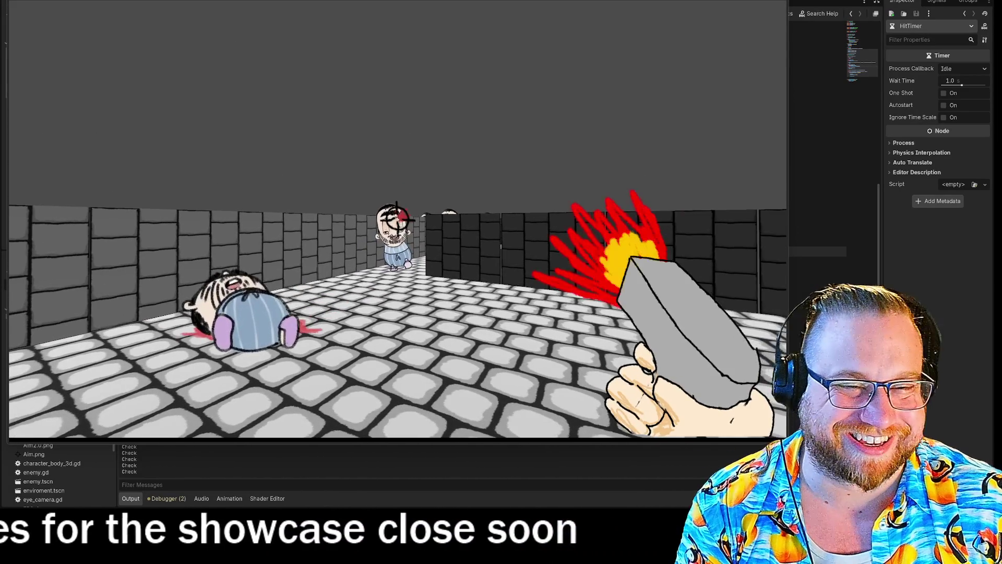
pyautogui.press('Escape')
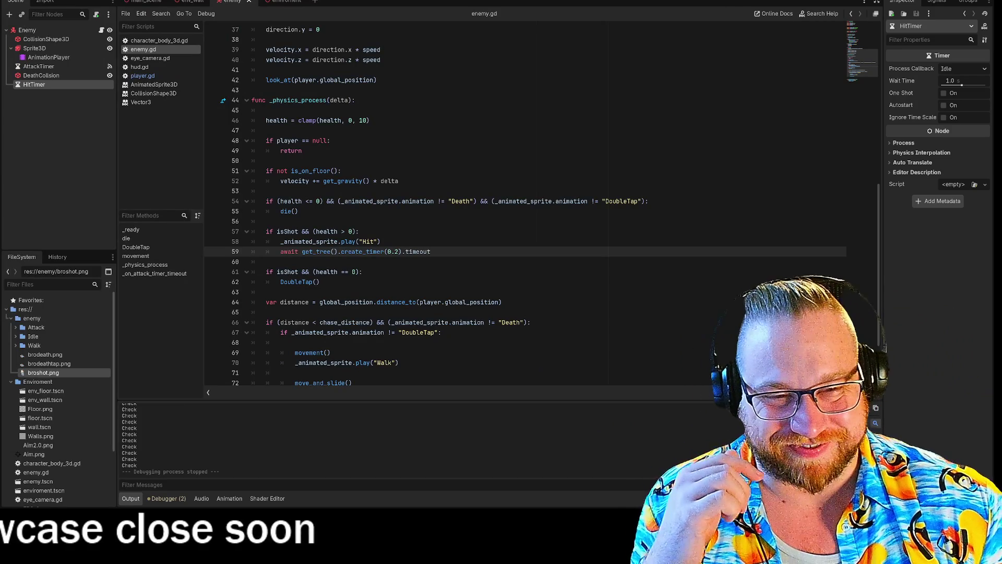
pyautogui.click(266, 262)
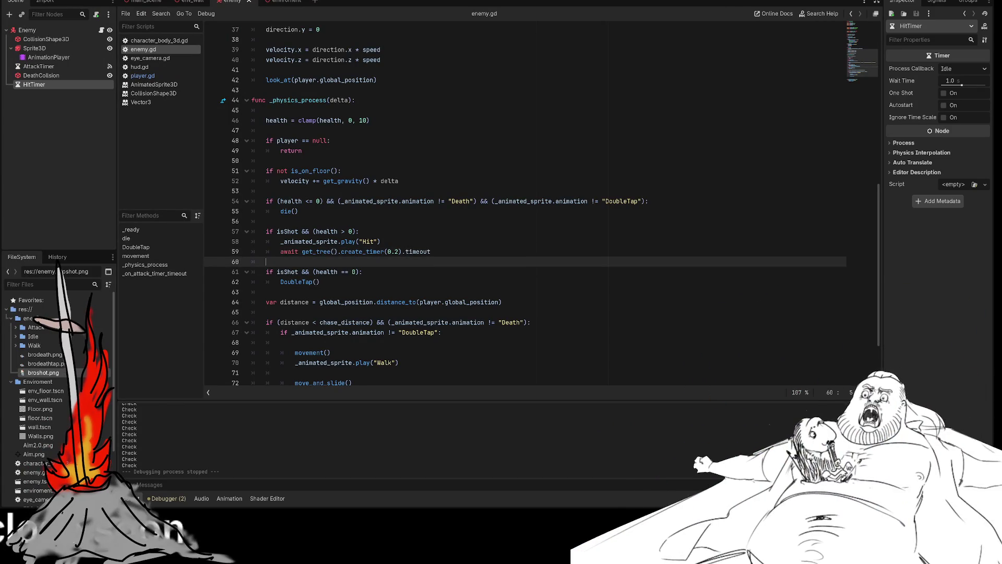